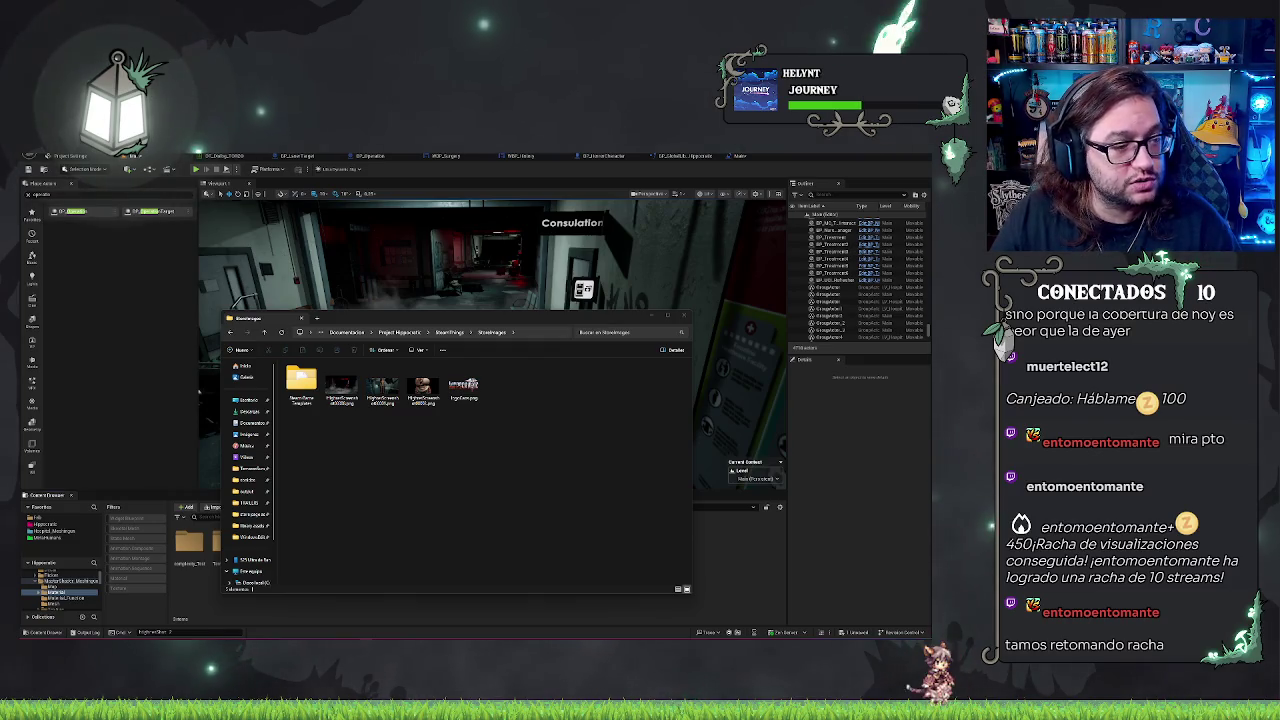
# - Preview the third screenshot at full size in the images folder, then close it
pyautogui.click(534, 432)
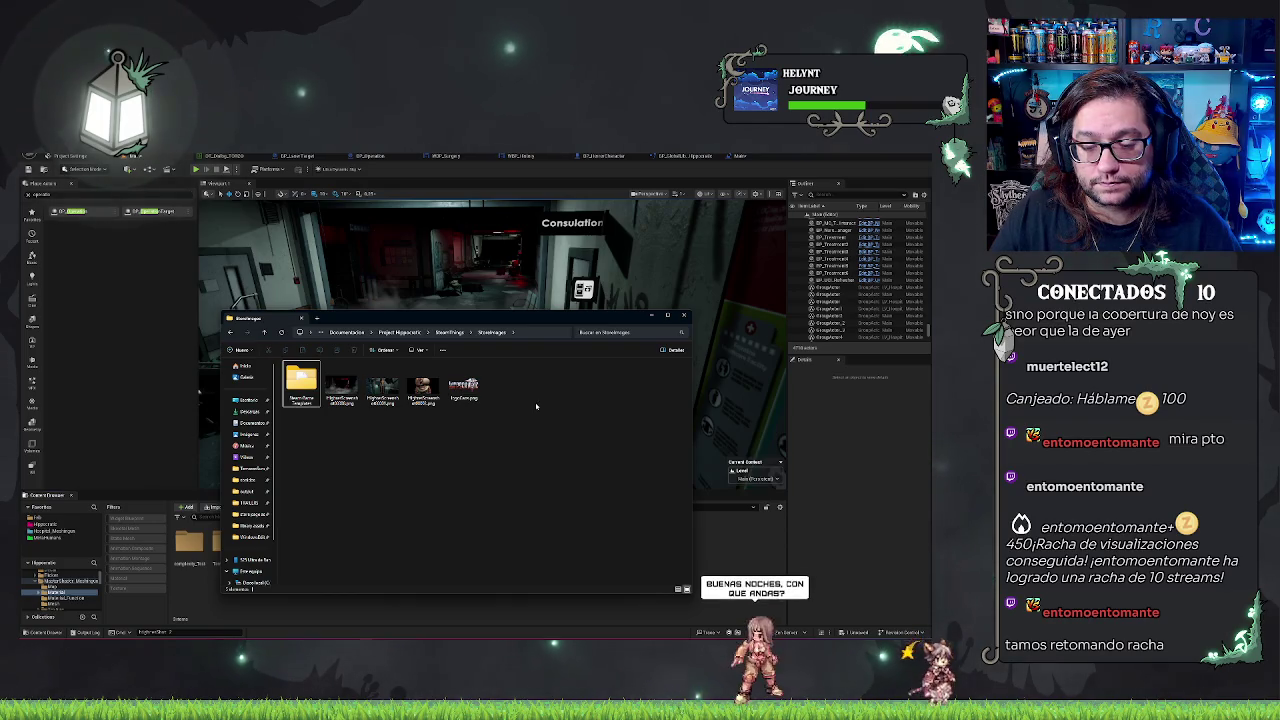
pyautogui.doubleClick(401, 396)
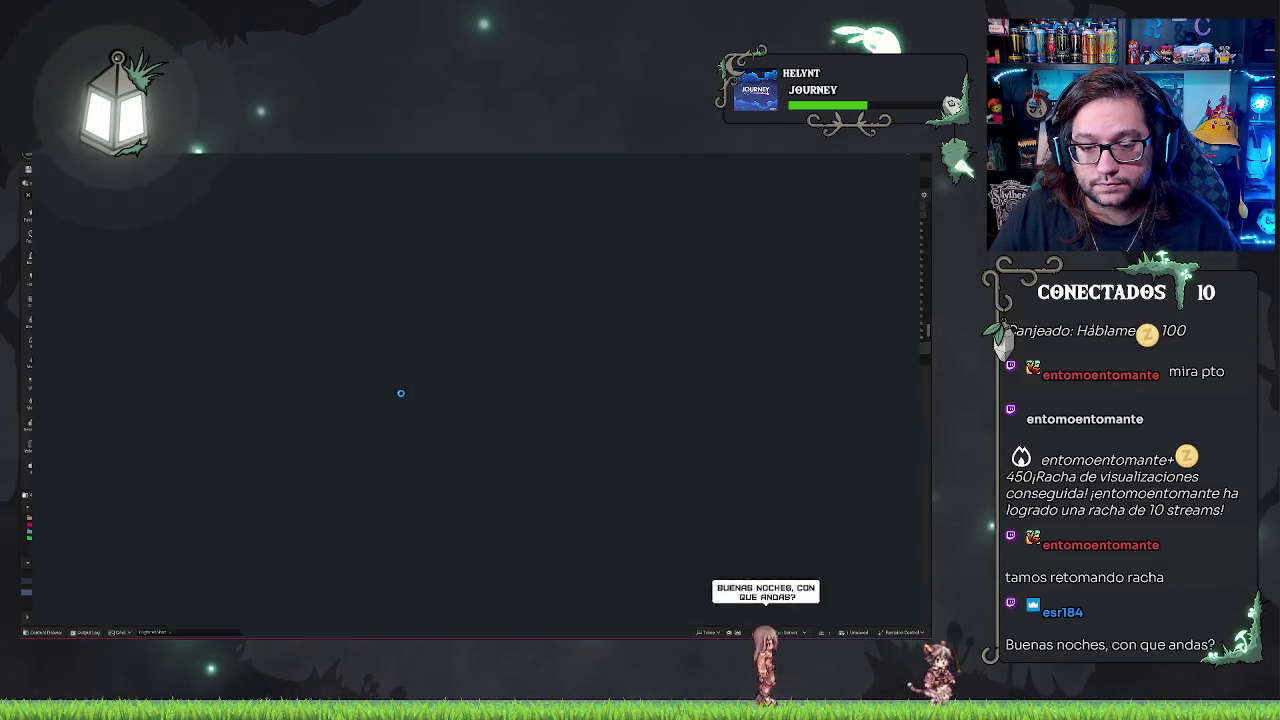
pyautogui.click(923, 156)
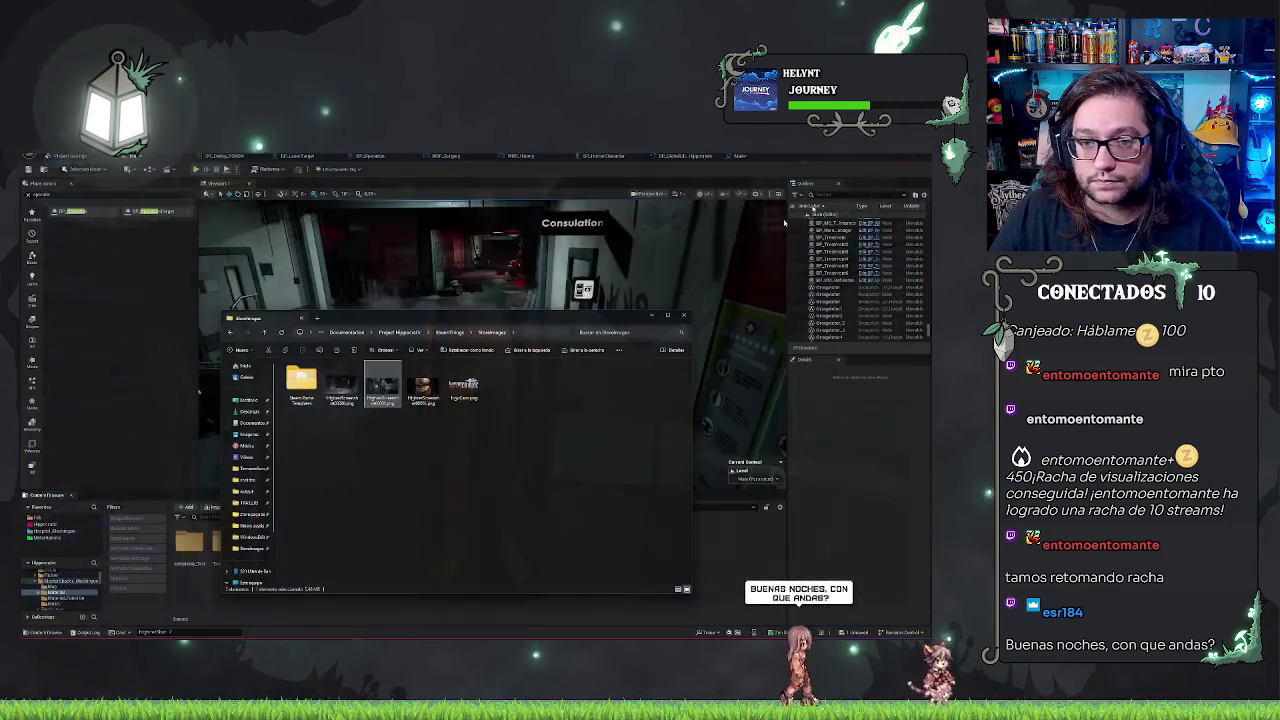
pyautogui.click(438, 436)
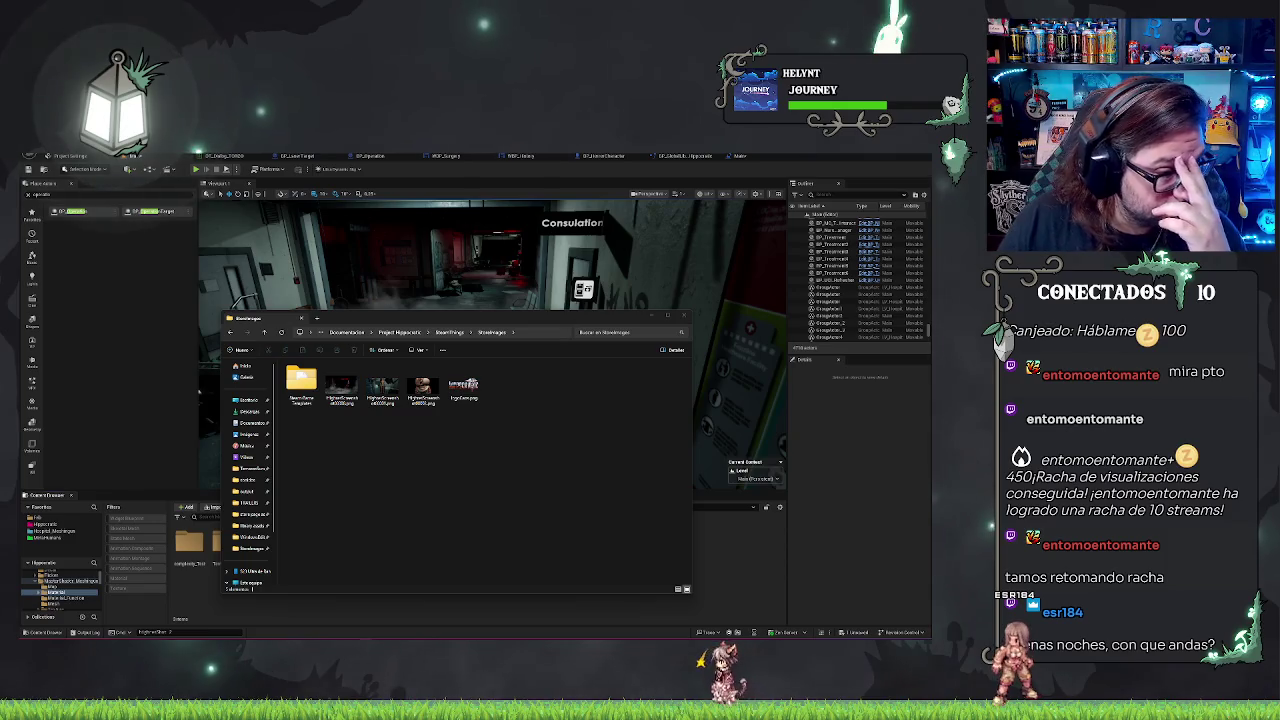
# - Create a new folder named Screens in the images folder and open it
pyautogui.rightClick(460, 482)
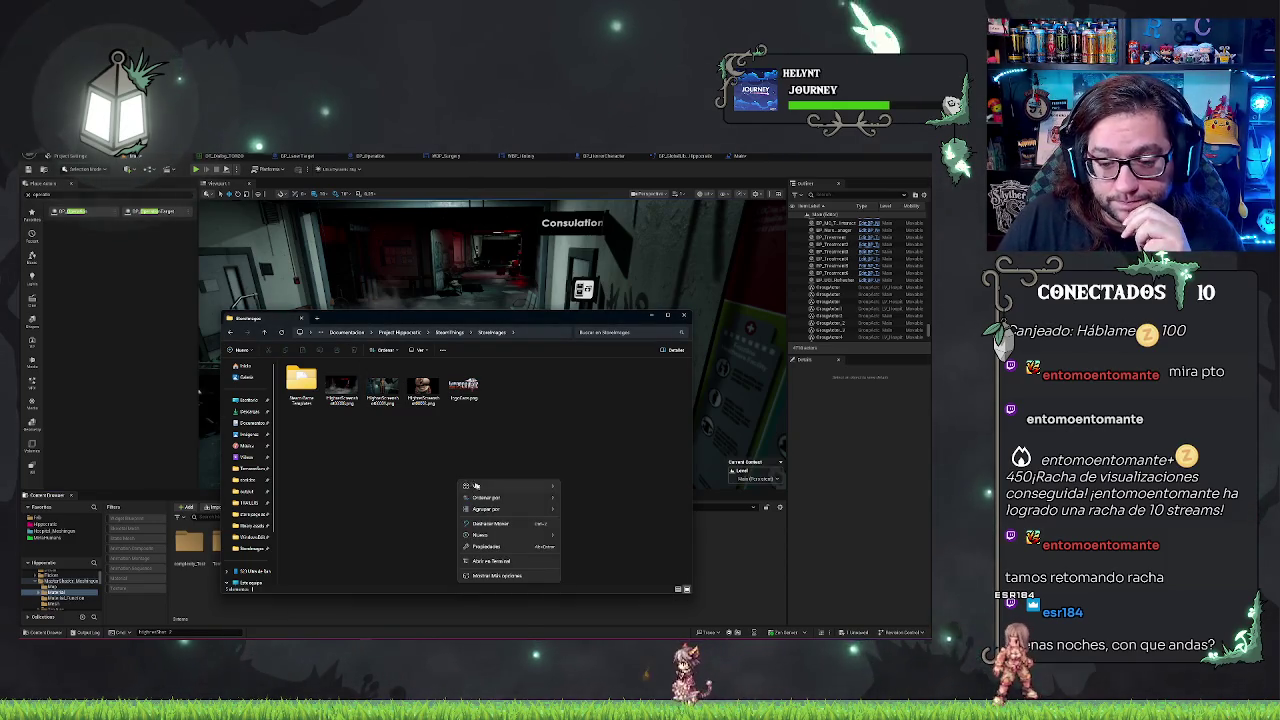
pyautogui.moveTo(505, 535)
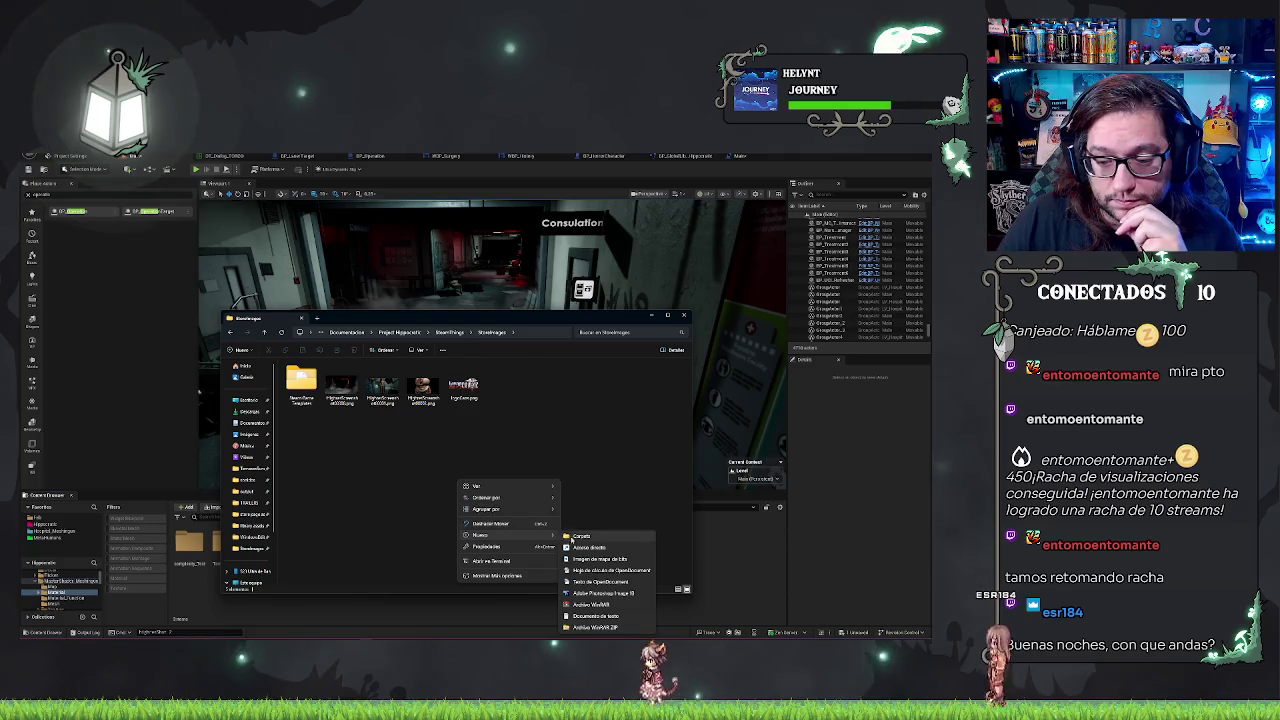
pyautogui.click(575, 537)
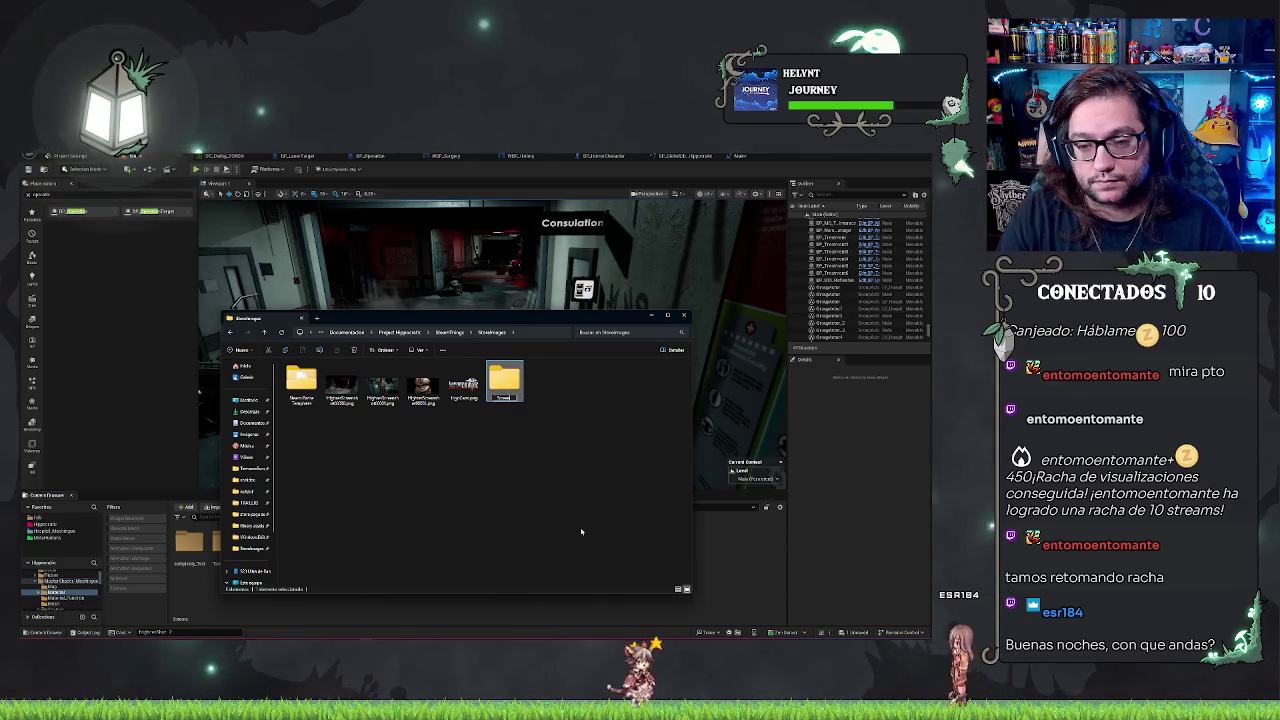
pyautogui.press('Return')
pyautogui.press('Return')
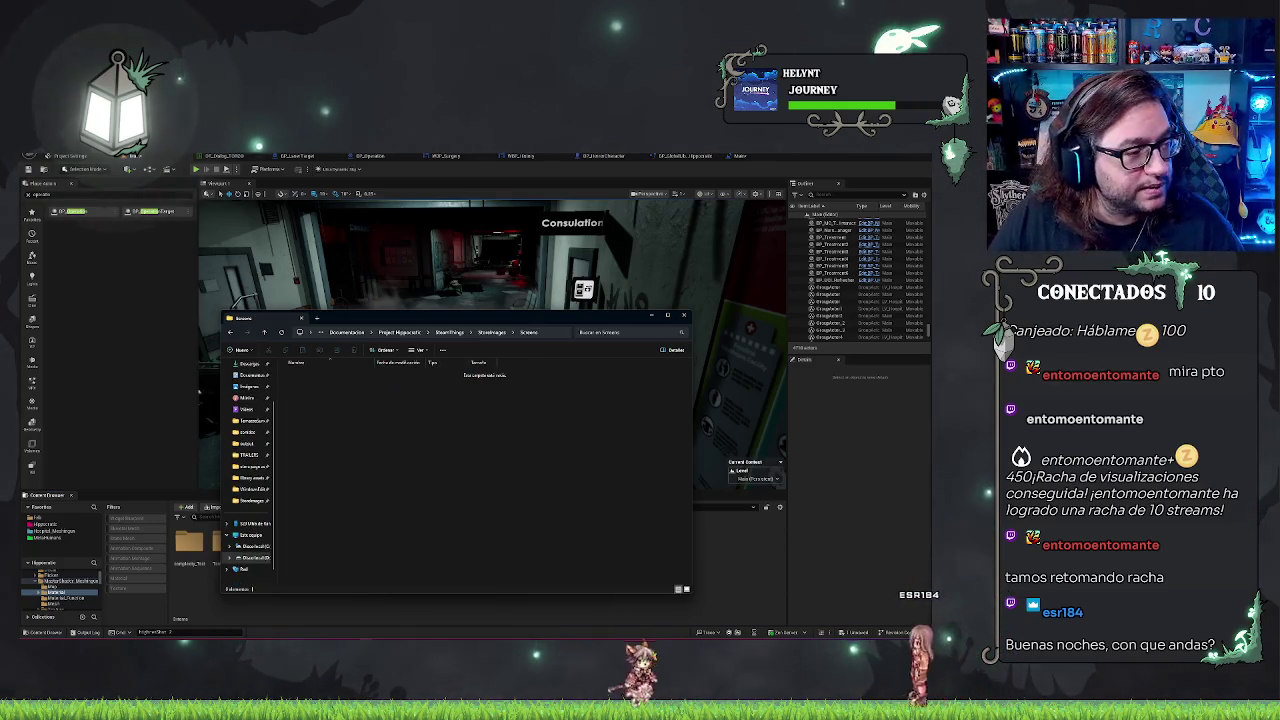
pyautogui.press('super+shift+s')
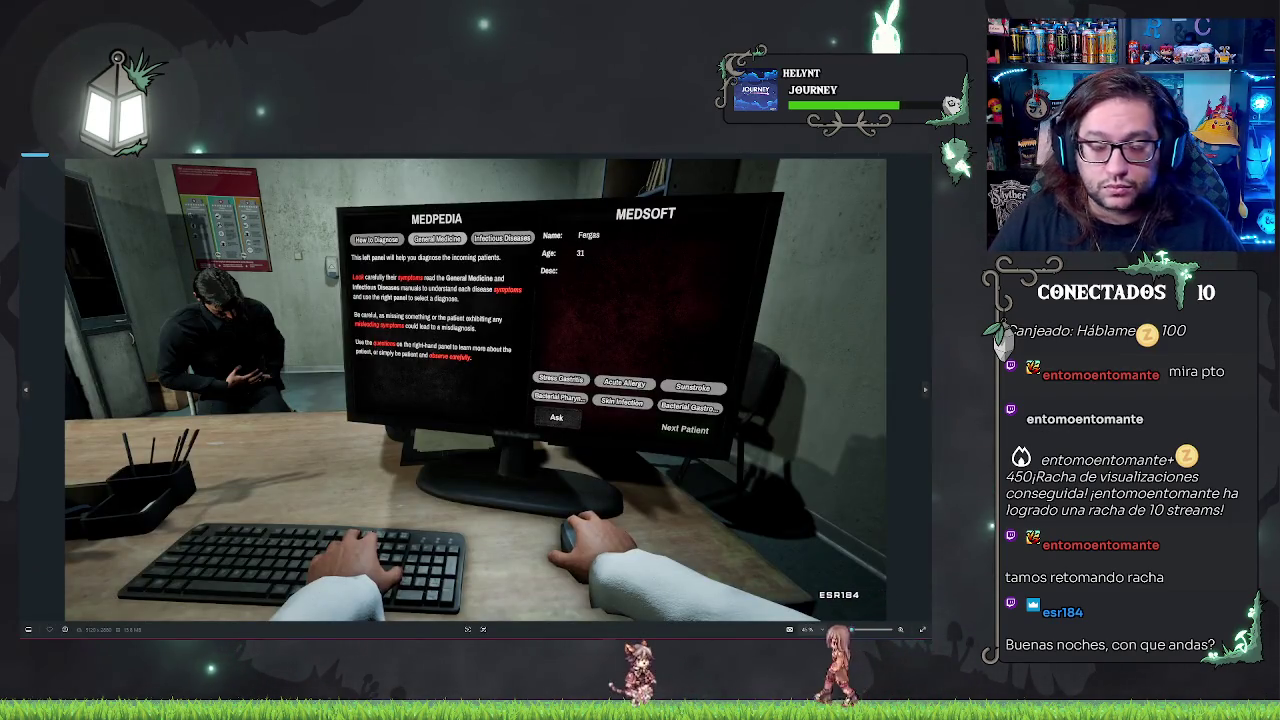
pyautogui.hotkey('alt', 'Tab')
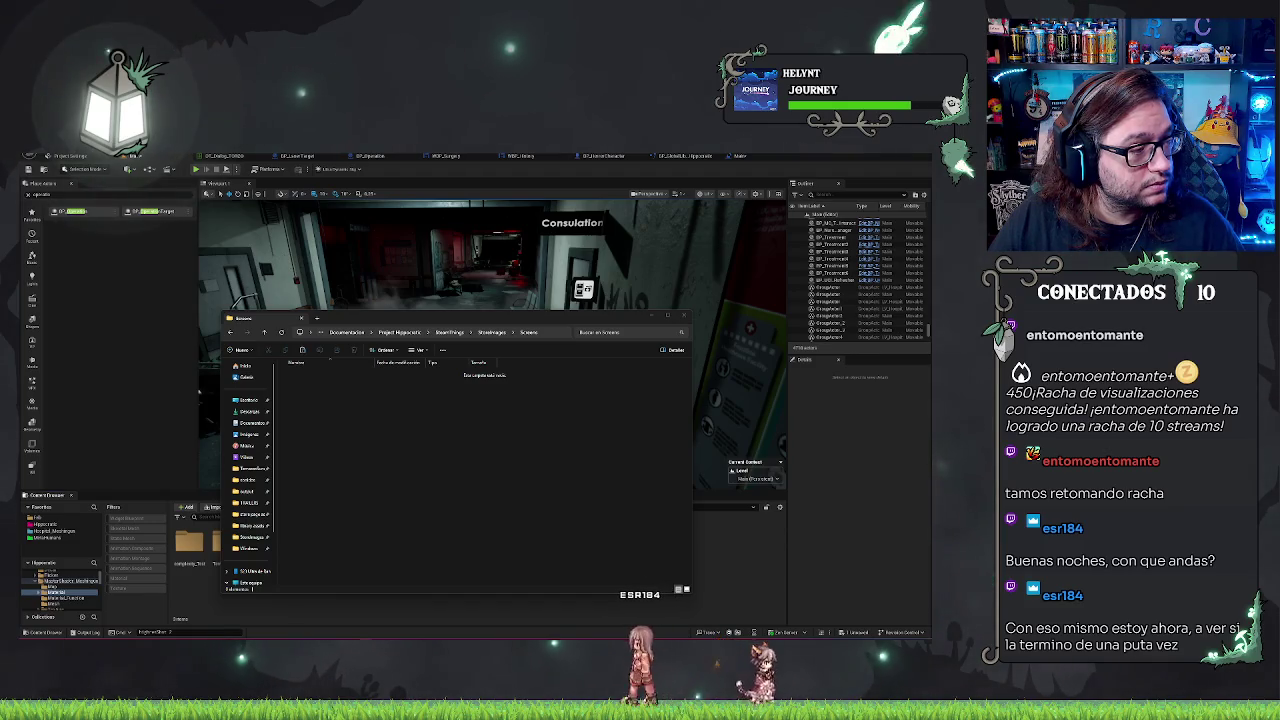
pyautogui.click(458, 473)
# - Paste the six gameplay screenshot PNGs into Screens and check them by selecting all six
pyautogui.hotkey('ctrl', 'v')
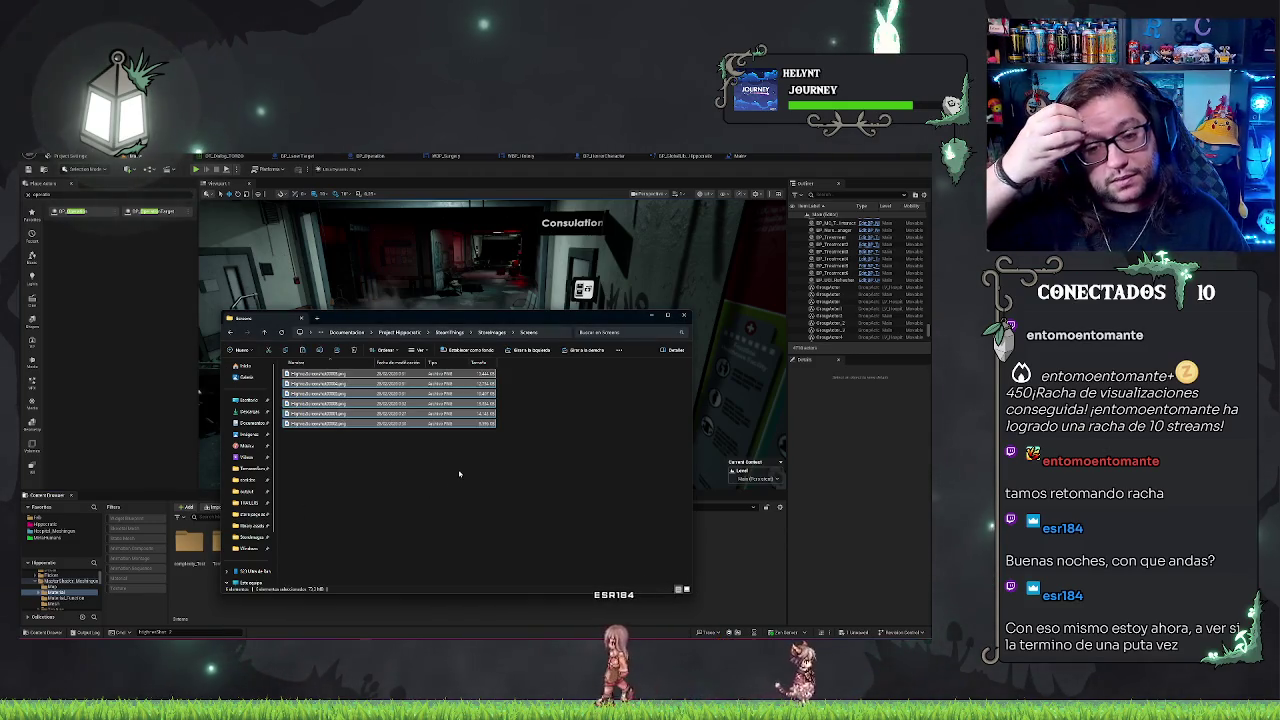
pyautogui.click(459, 473)
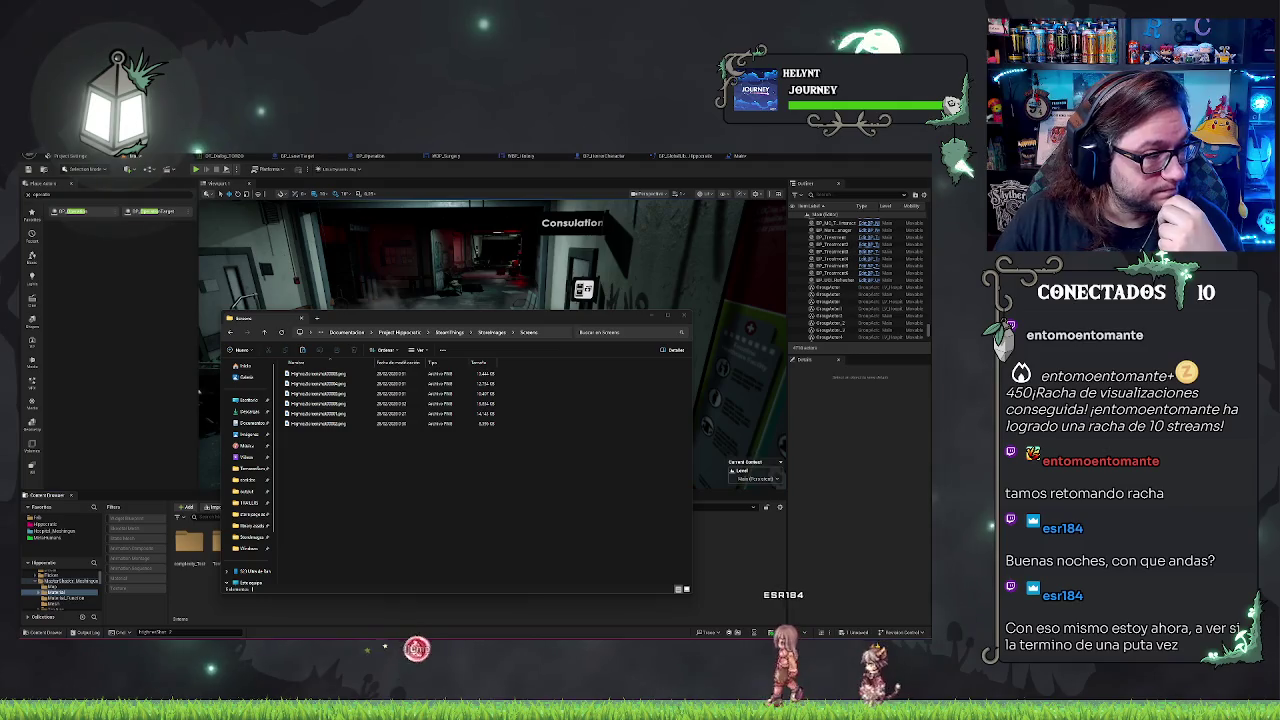
pyautogui.moveTo(330, 423)
pyautogui.mouseDown()
pyautogui.moveTo(348, 410)
pyautogui.moveTo(327, 377)
pyautogui.mouseUp()
pyautogui.moveTo(332, 462); pyautogui.dragTo(311, 379)
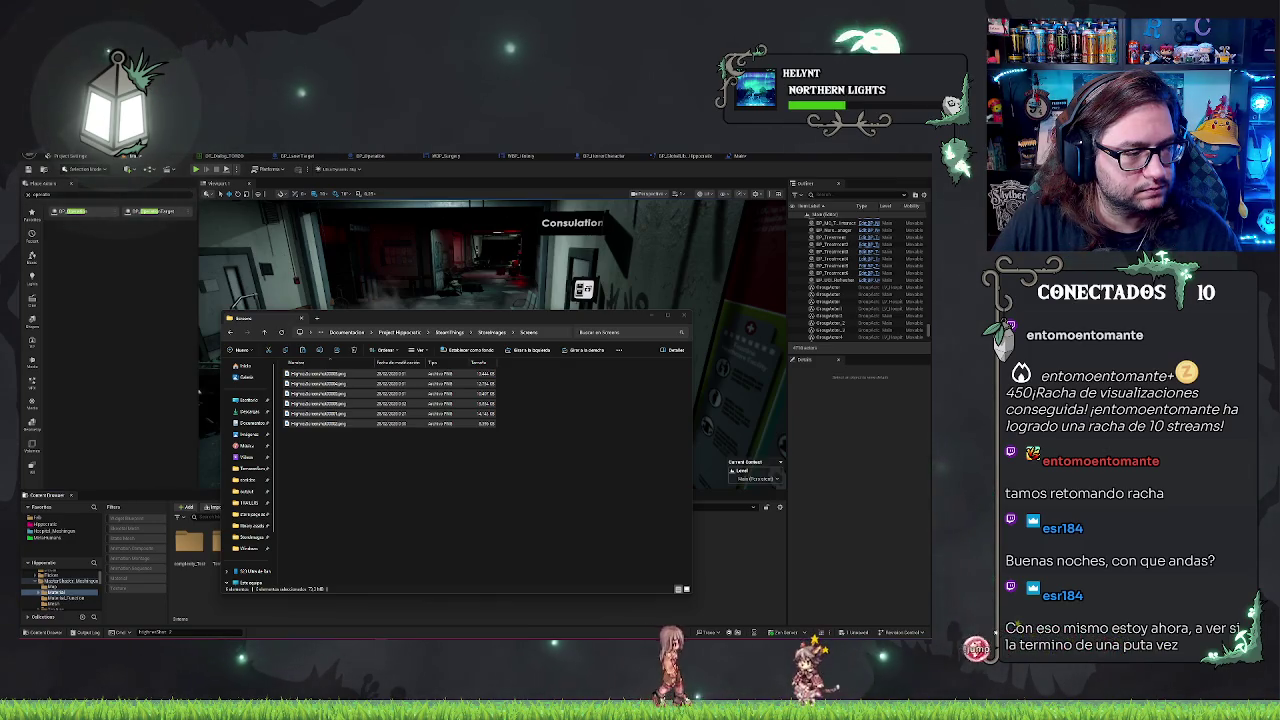
pyautogui.click(569, 375)
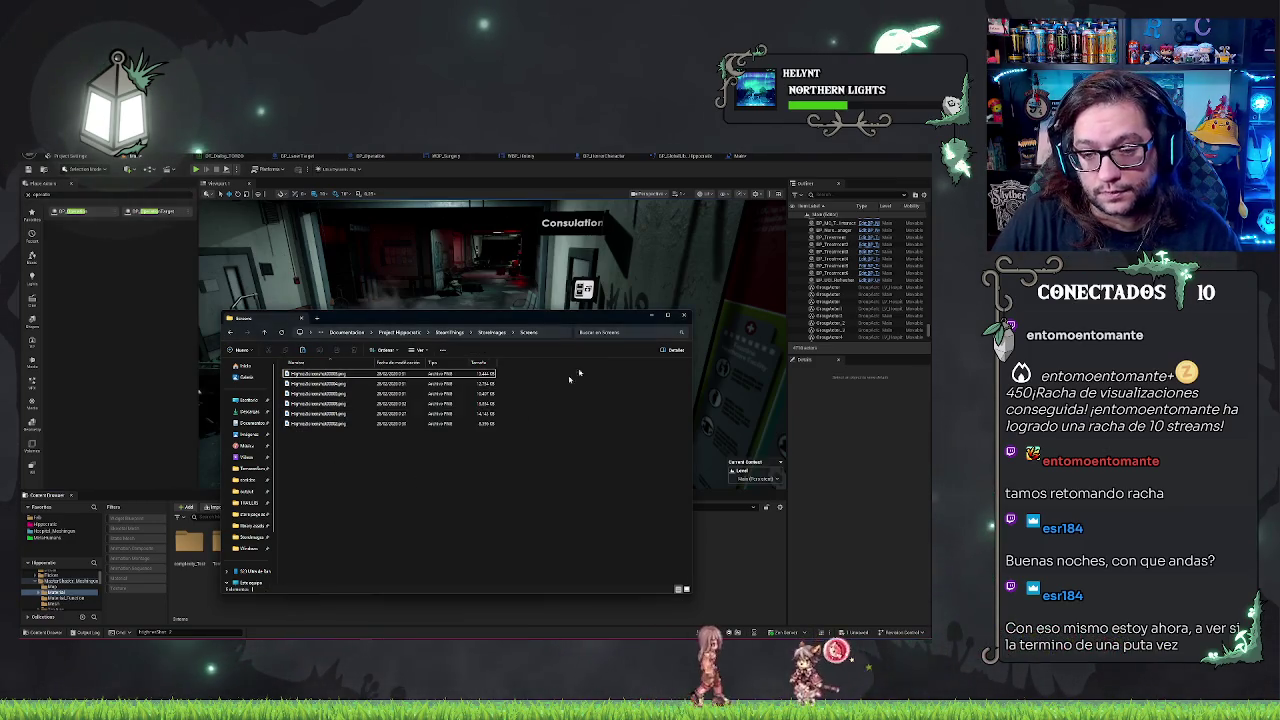
# - Run the 'stat unit' console command, move down the hospital corridor, then switch to Photoshop
pyautogui.hotkey('alt', 'Tab')
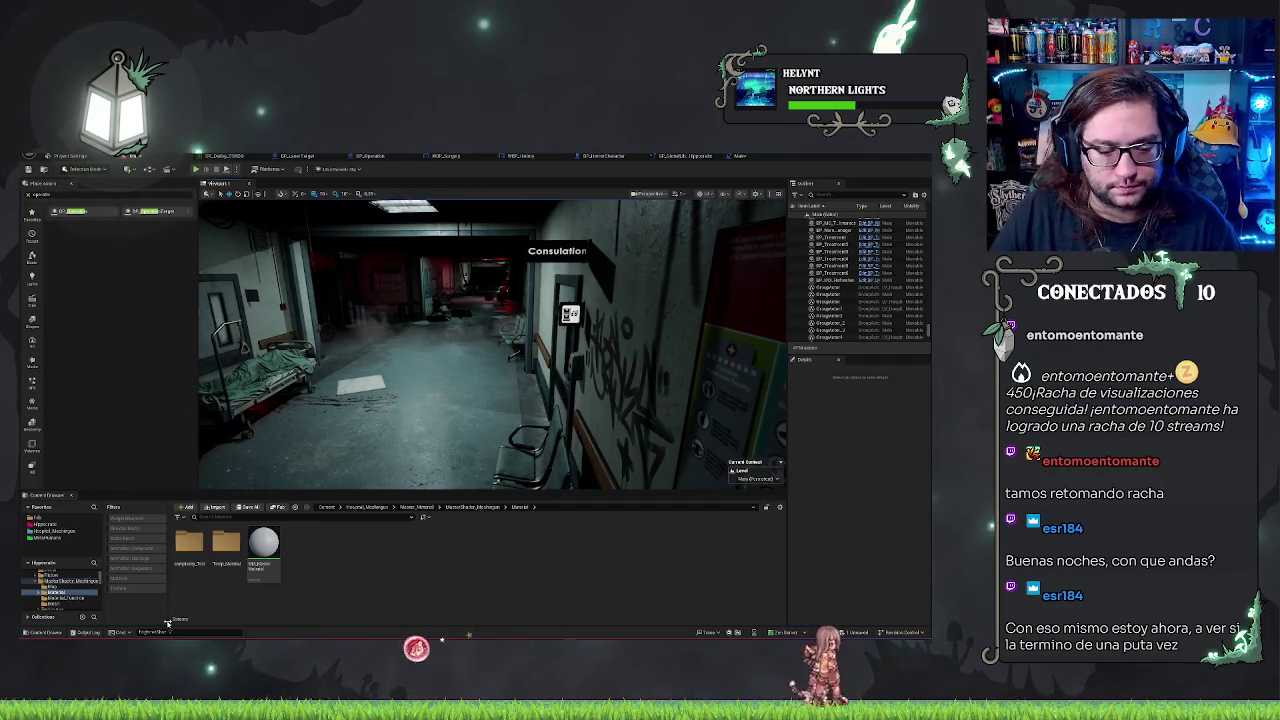
pyautogui.write('stat unit')
pyautogui.press('Return')
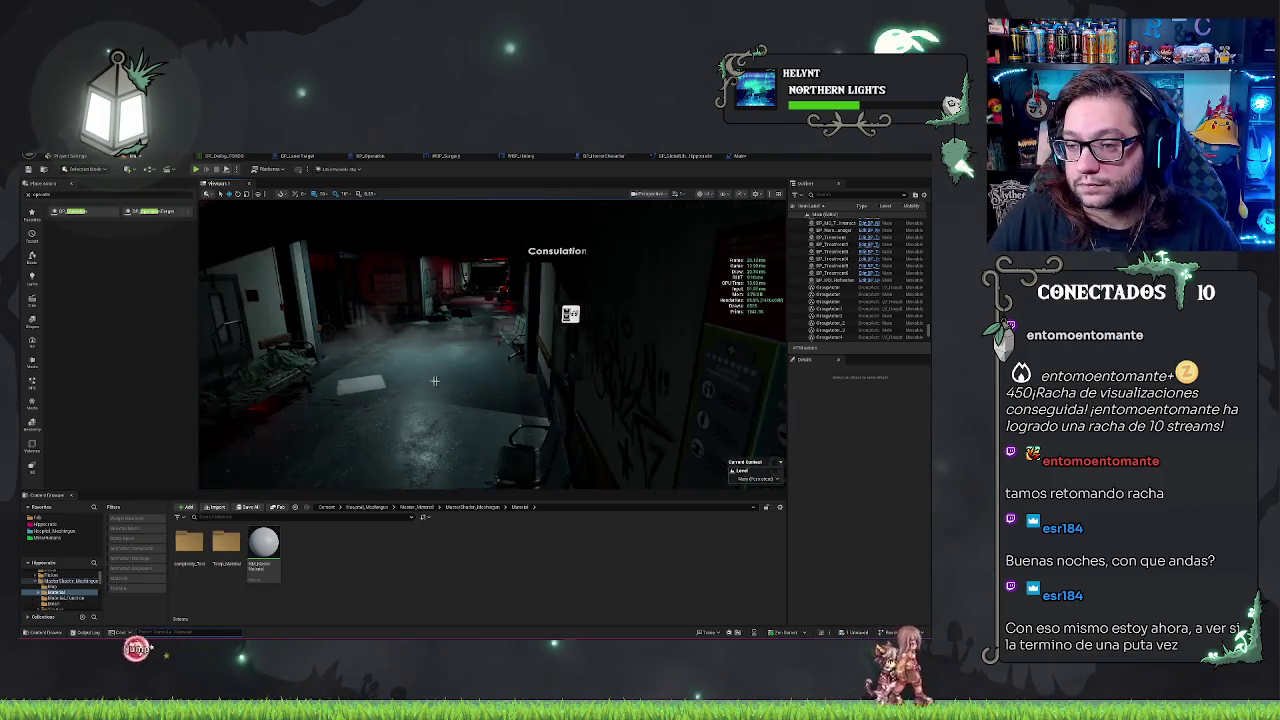
pyautogui.moveTo(434, 380); pyautogui.dragTo(380, 378)
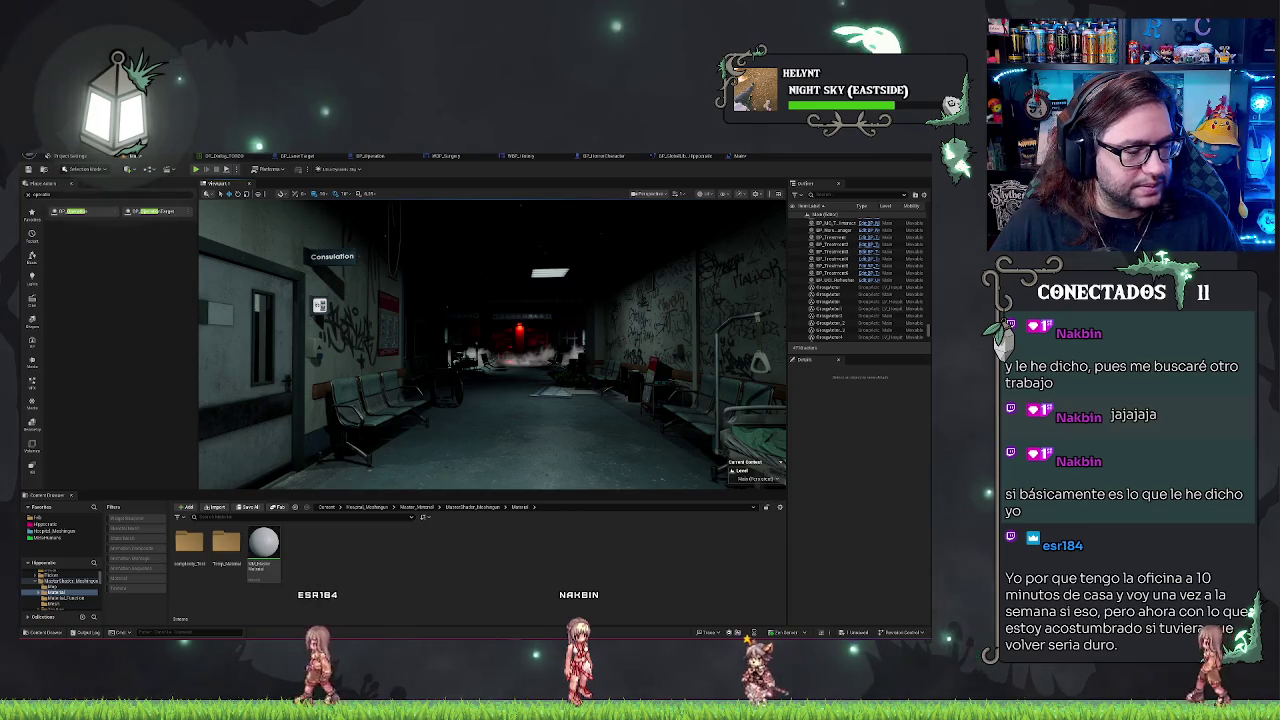
pyautogui.hotkey('alt', 'Tab')
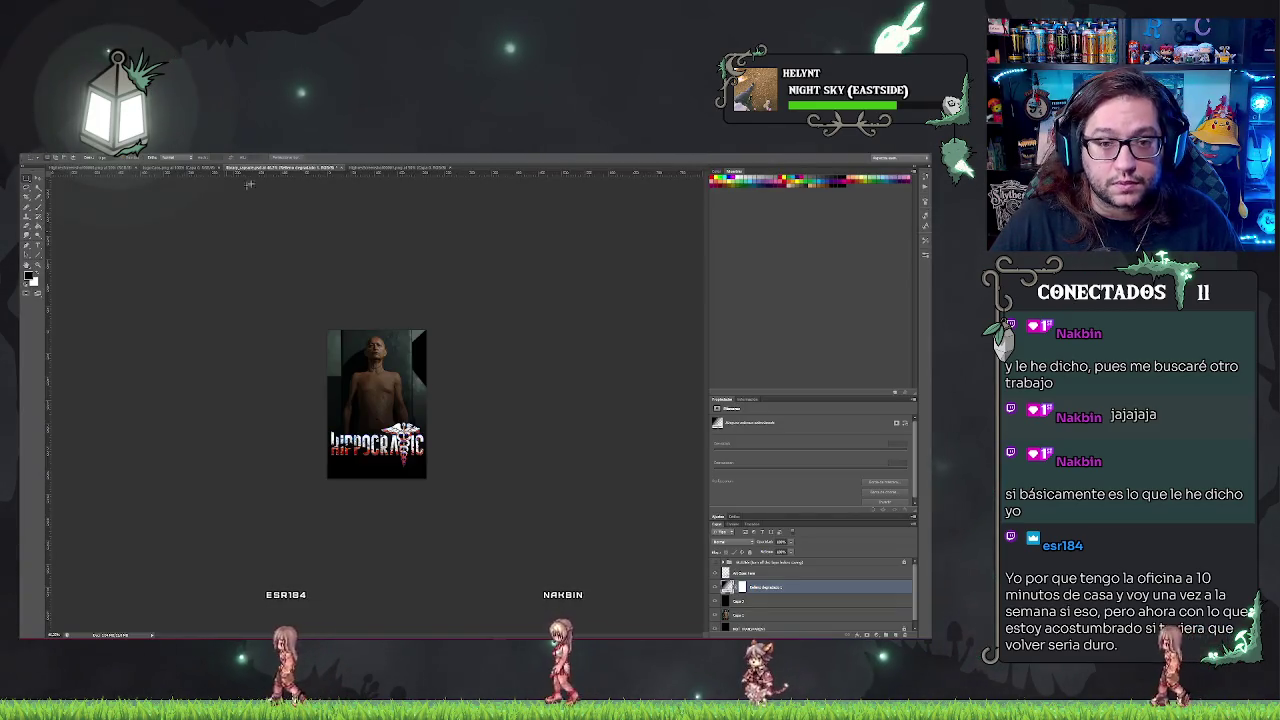
# - Close the Highpoly render and the HIPPOCRATIC poster, leaving the transparent logo document open
pyautogui.click(400, 167)
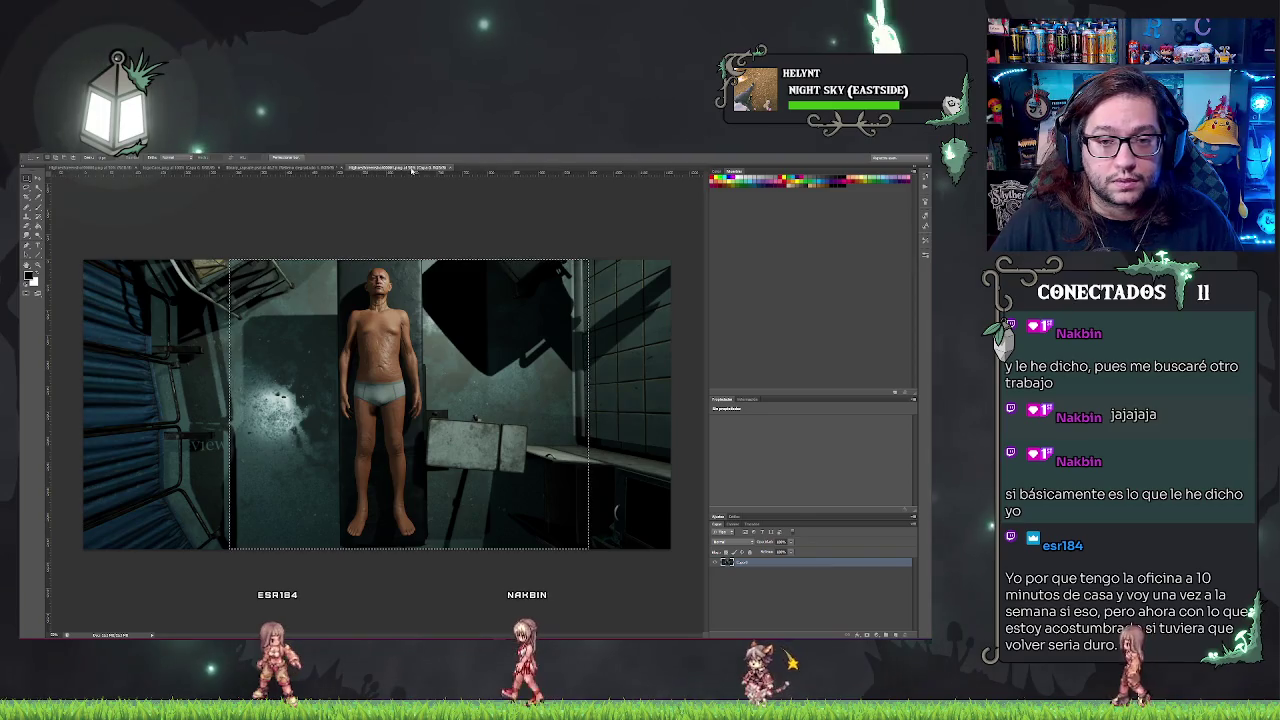
pyautogui.click(447, 168)
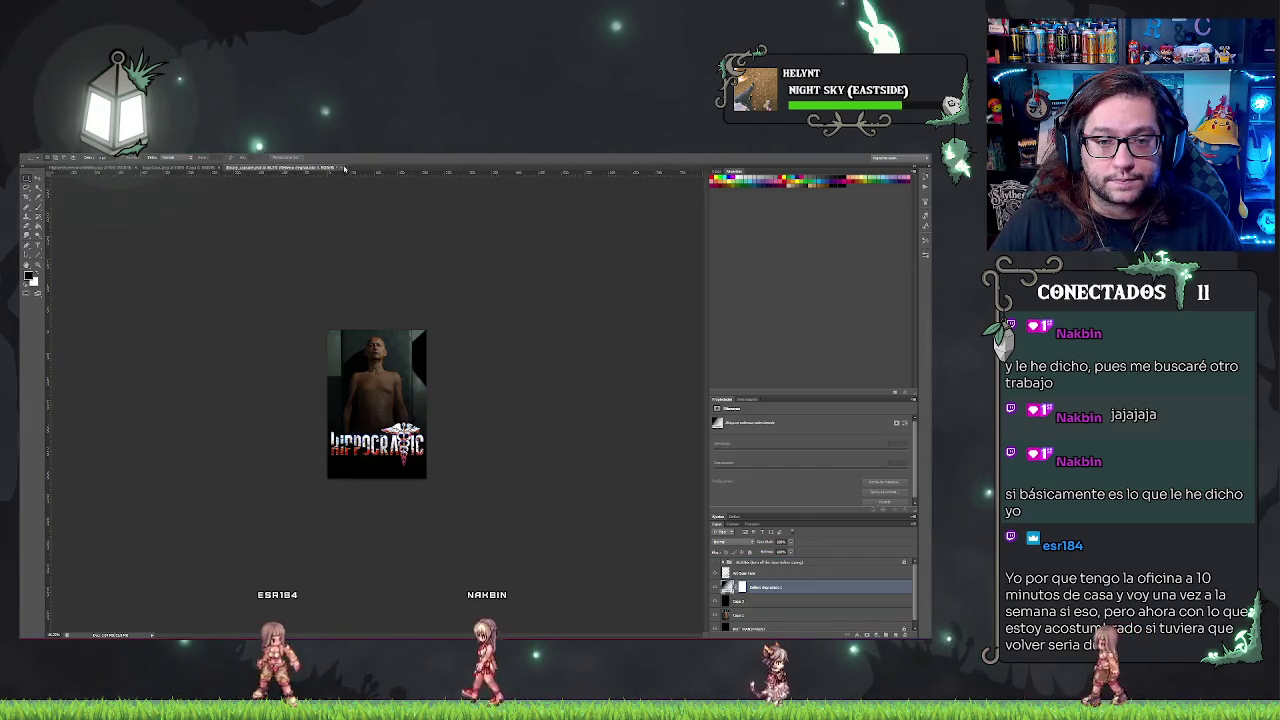
pyautogui.click(41, 157)
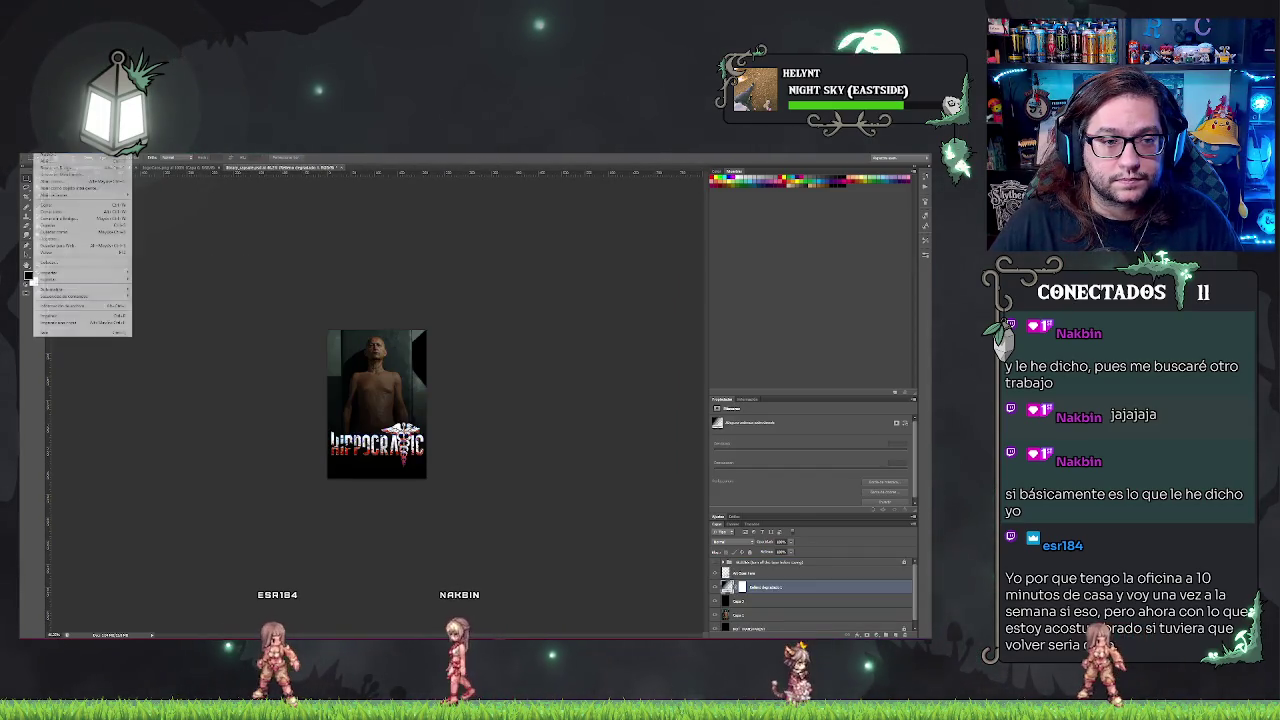
pyautogui.click(60, 226)
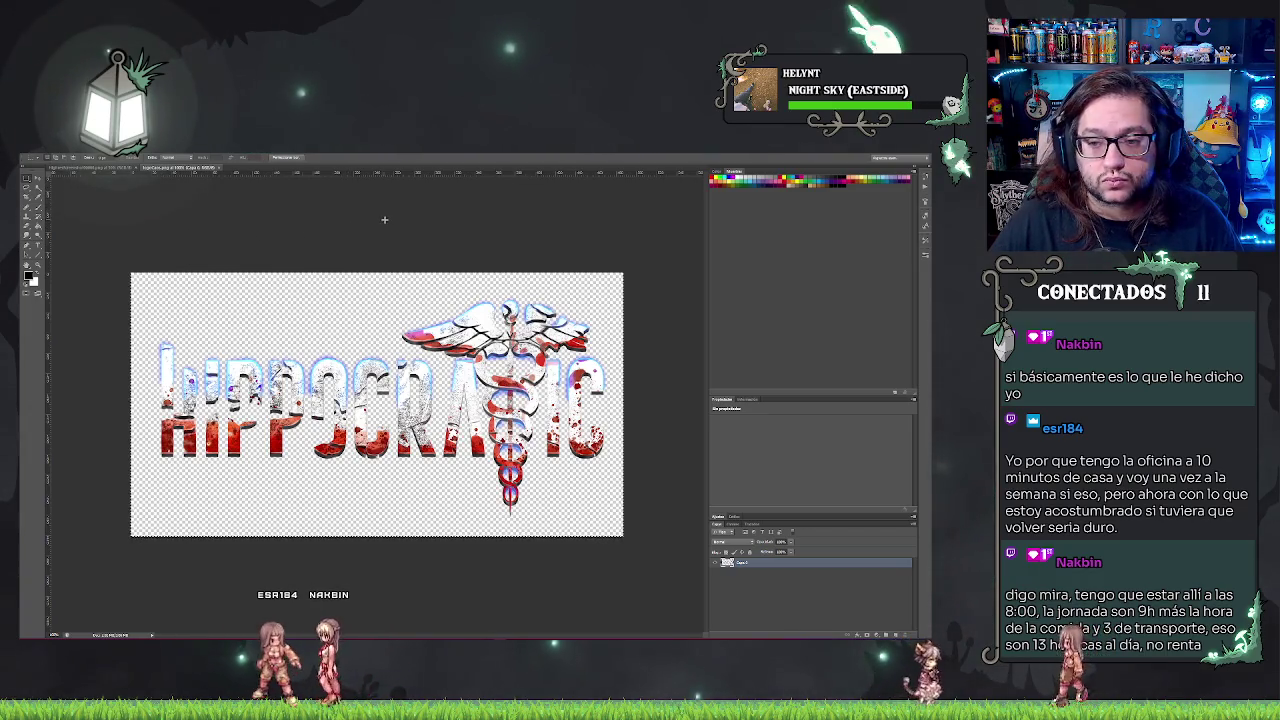
pyautogui.hotkey('ctrl', 'alt', 'i')
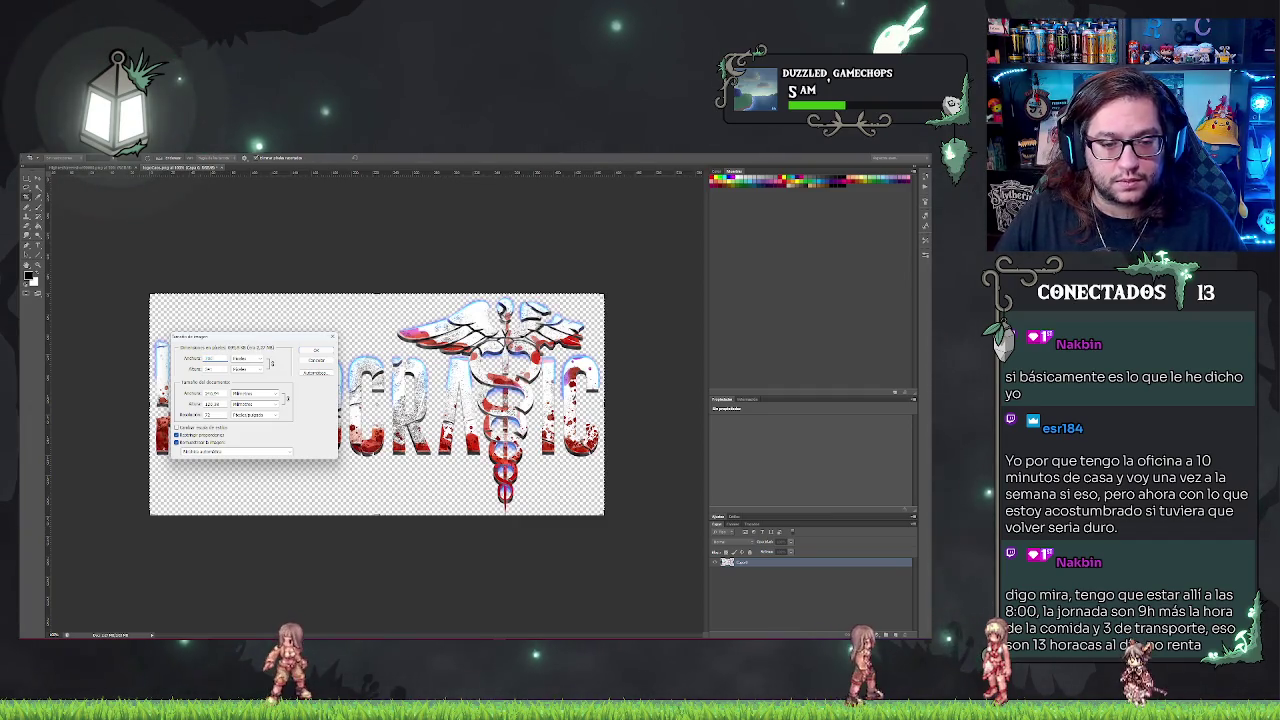
# - Apply the smaller Image Size to the HIPPOCRATIC logo
pyautogui.press('Return')
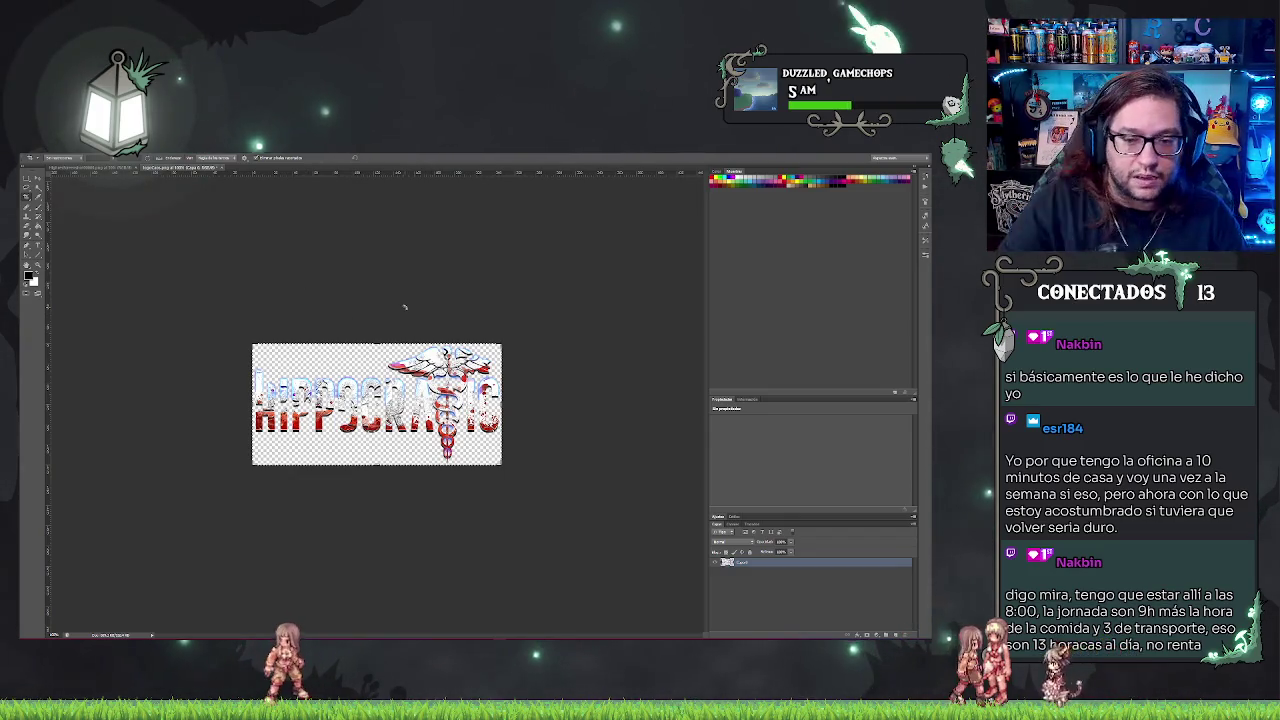
pyautogui.hotkey('alt', 'a')
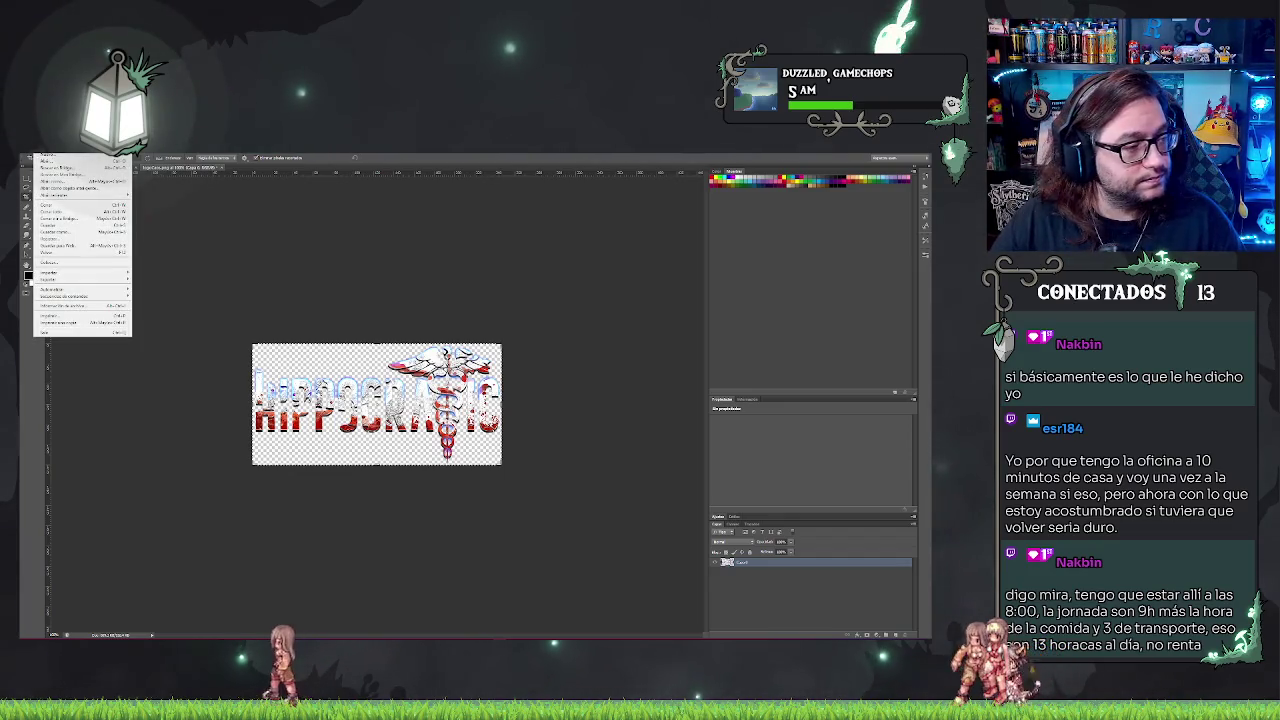
# - Save the resized HIPPOCRATIC logo as a PNG under an edited file name, accepting the PNG options
pyautogui.click(89, 232)
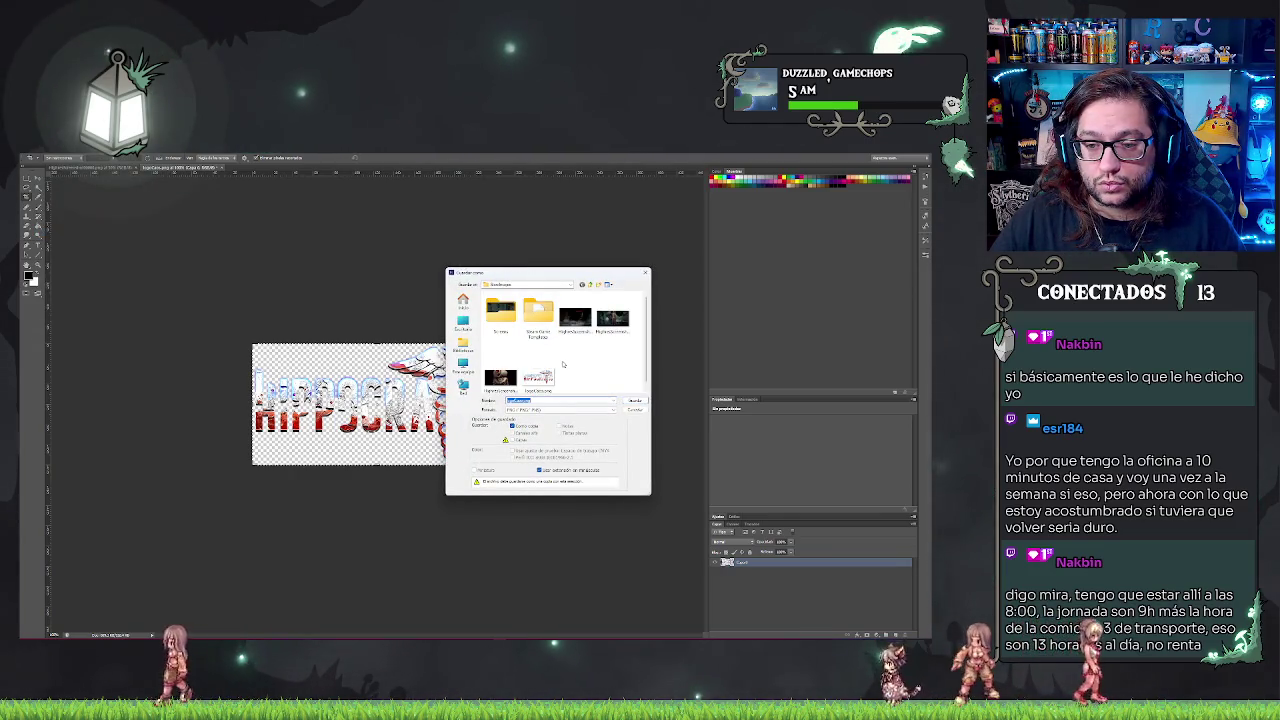
pyautogui.click(540, 375)
pyautogui.click(540, 400)
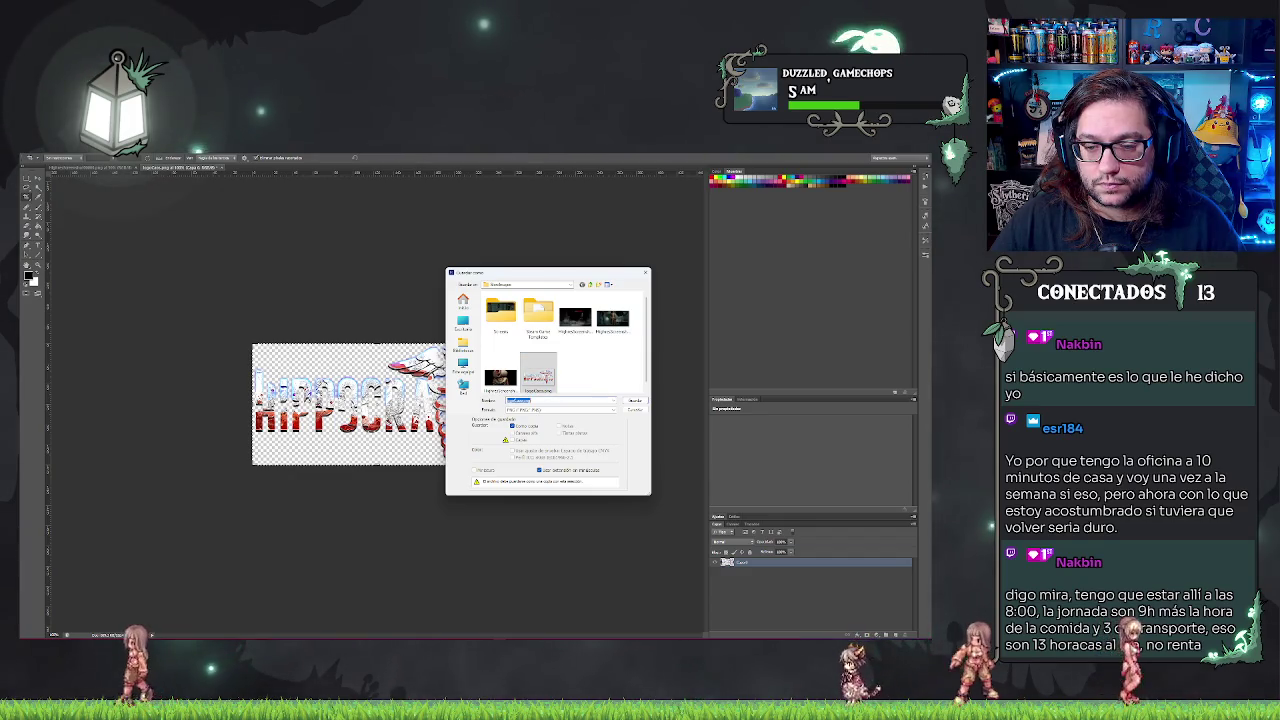
pyautogui.click(534, 400)
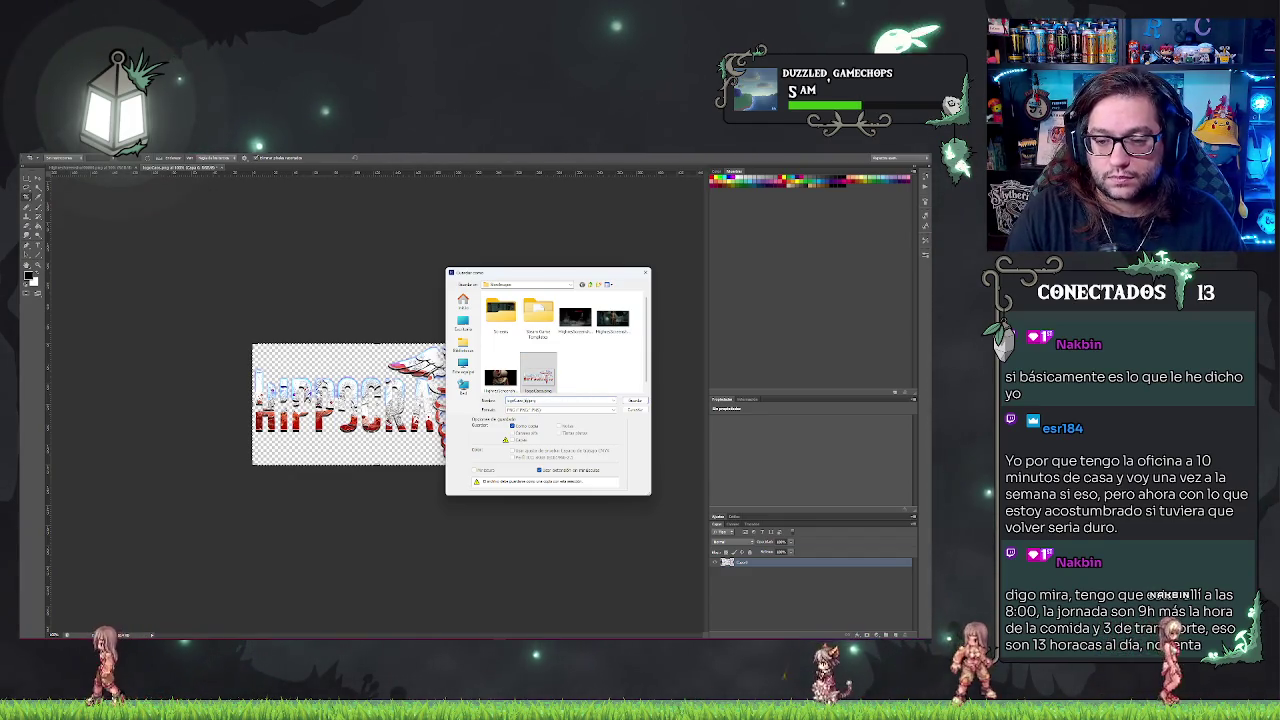
pyautogui.press('Return')
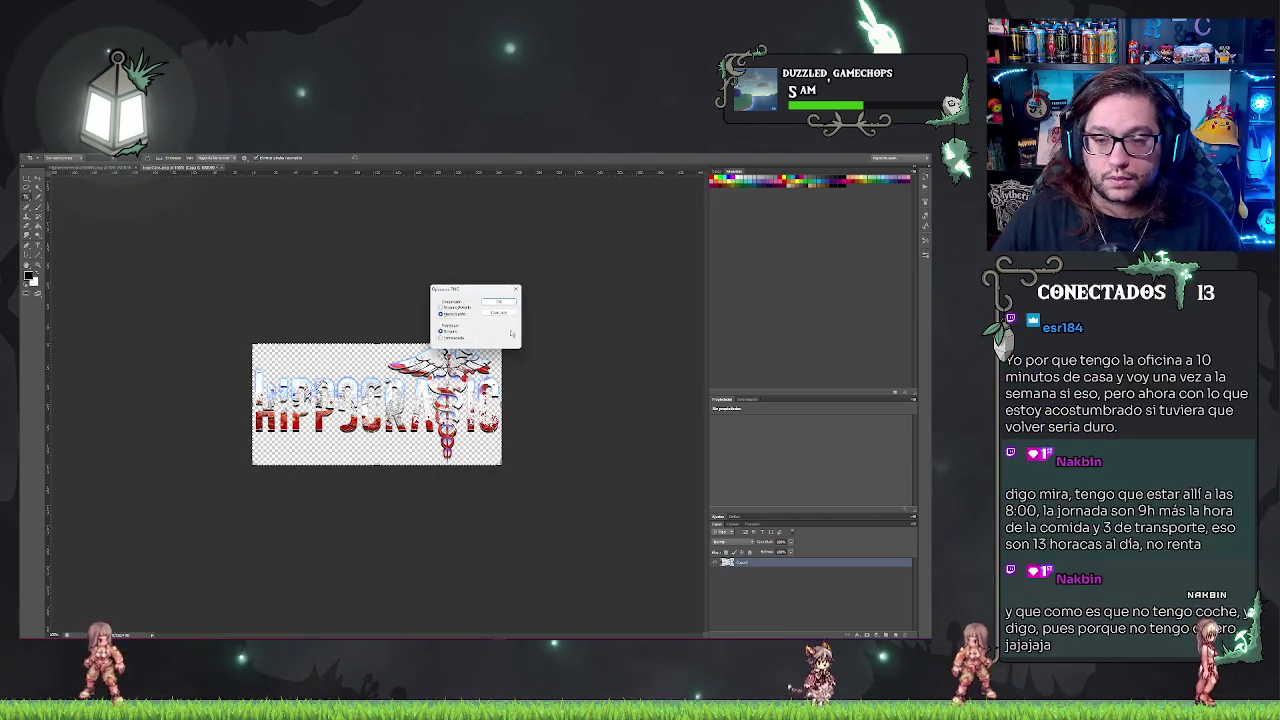
pyautogui.click(491, 302)
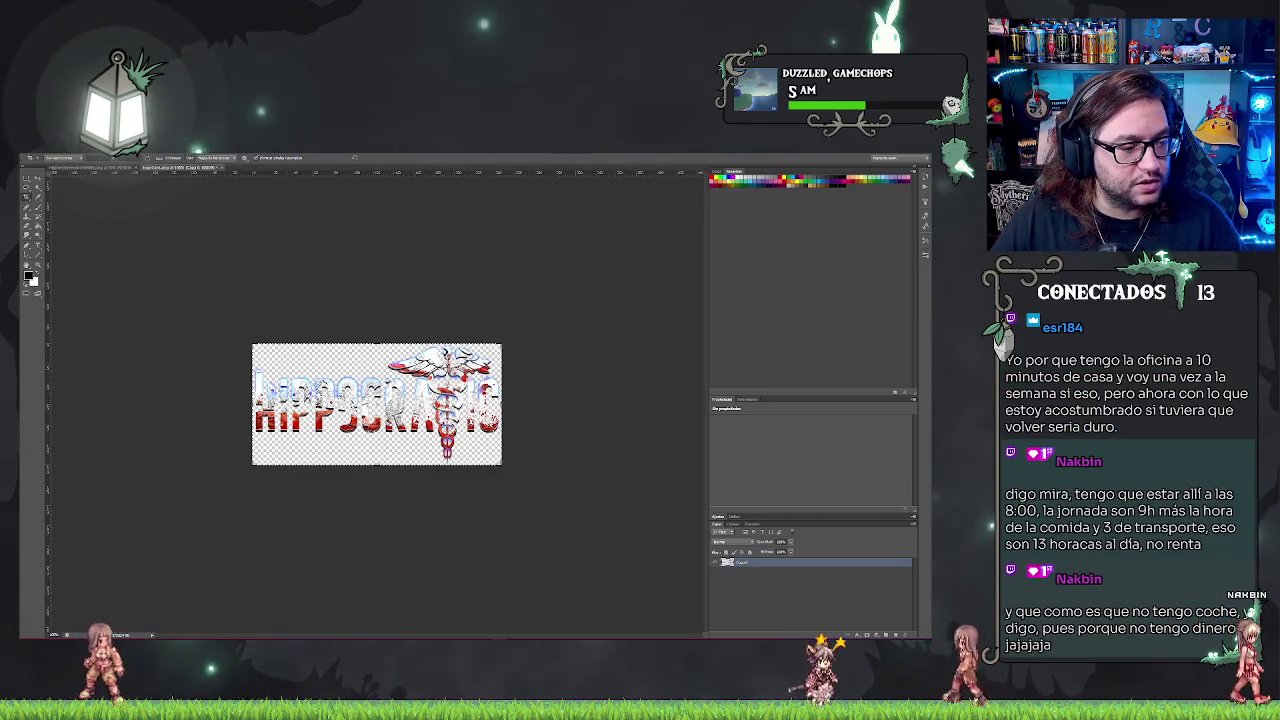
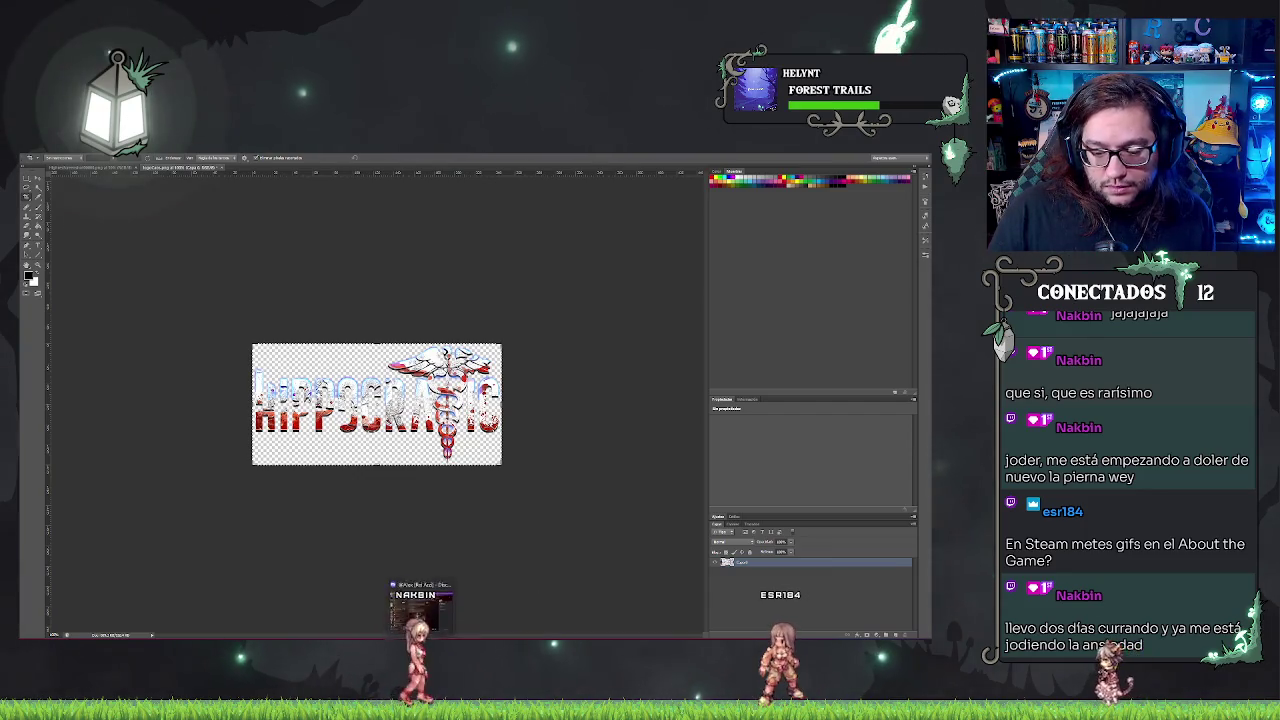
# - Open the Steam store page for Day at the Office - Prologue and maximize the window
pyautogui.hotkey('alt', 'Tab')
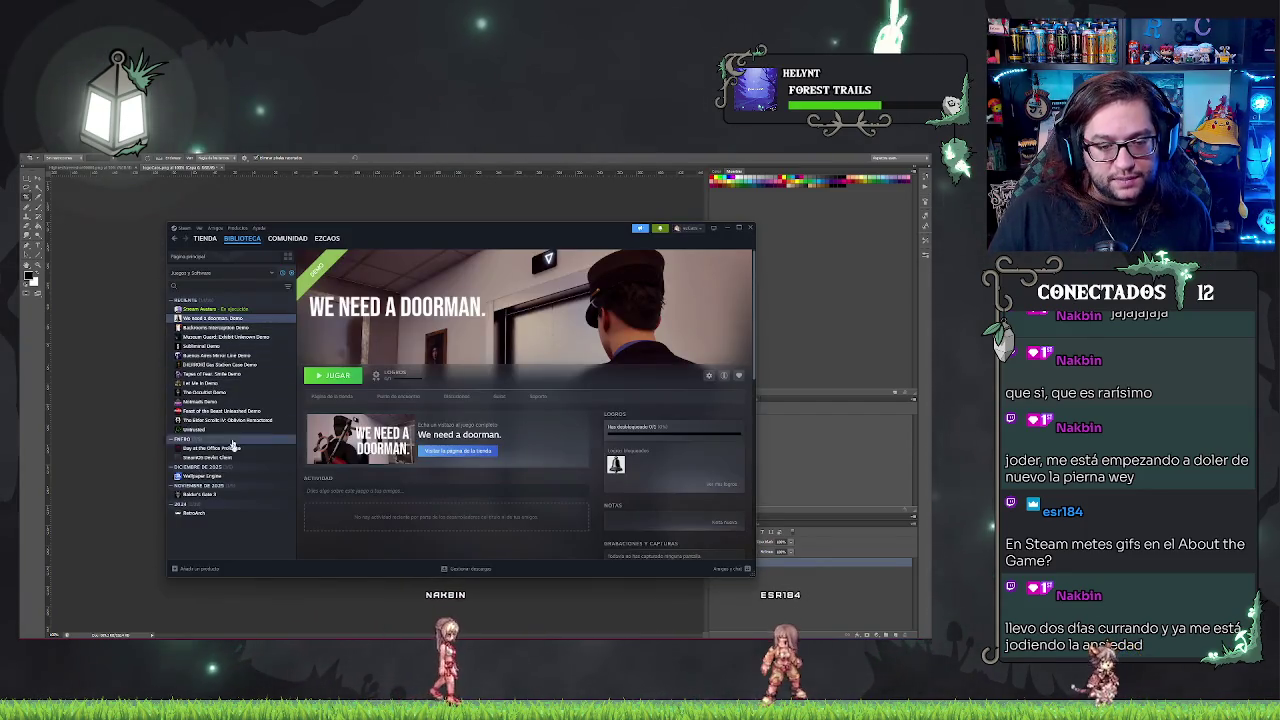
pyautogui.click(230, 447)
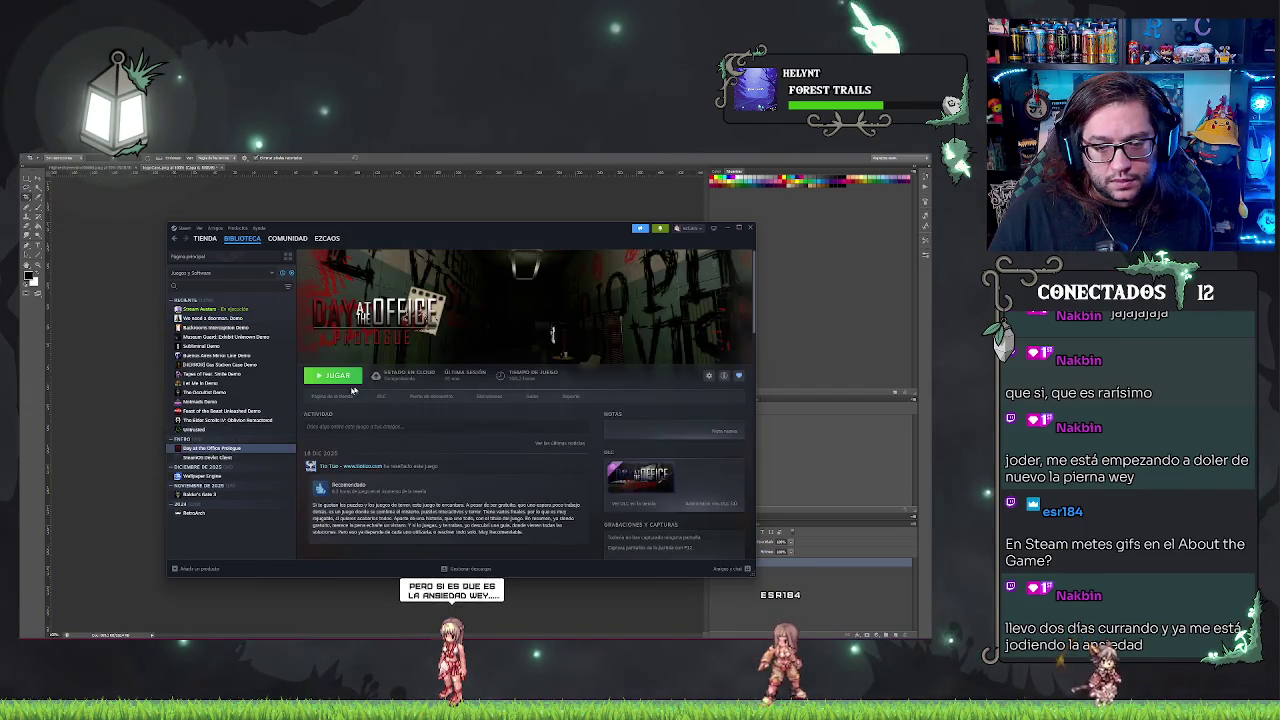
pyautogui.click(345, 396)
pyautogui.doubleClick(522, 232)
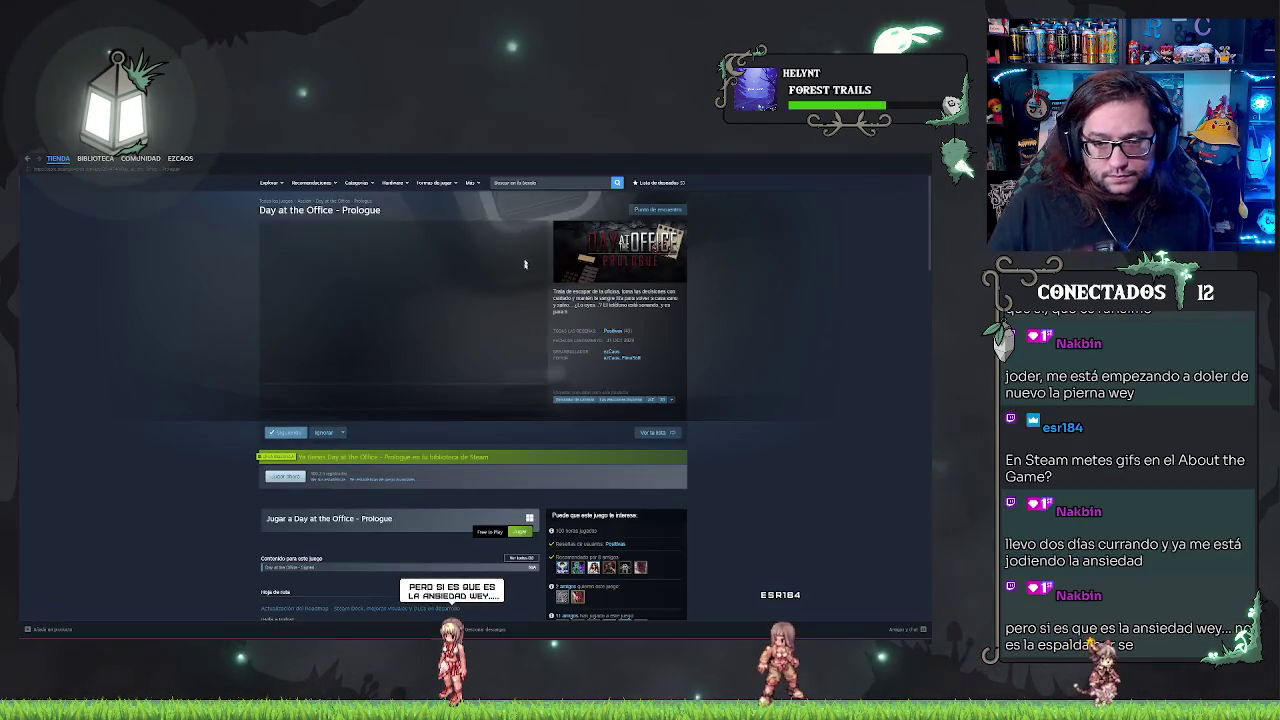
# - Scroll through the store page's game description and 1.5.1 patch notes, then return to Photoshop
pyautogui.scroll(-5, 523, 266)
pyautogui.scroll(-5, 414, 380)
pyautogui.scroll(-5, 412, 362)
pyautogui.scroll(-3, 412, 362)
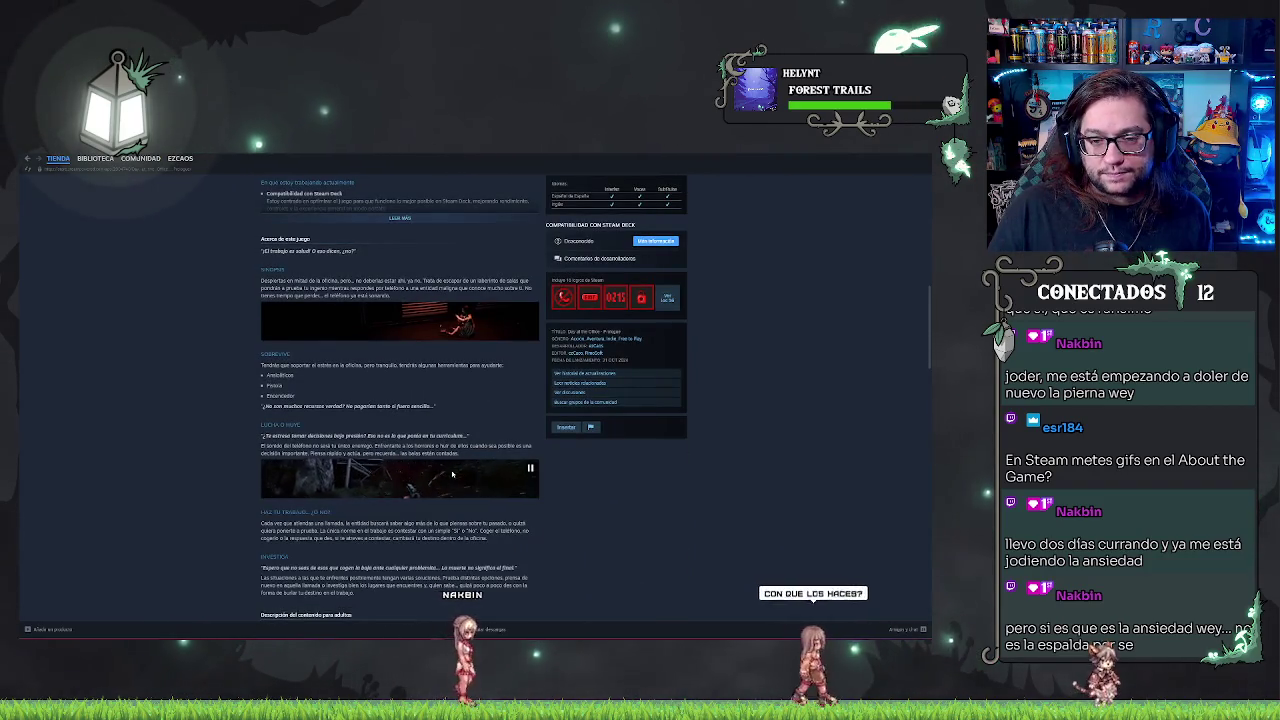
pyautogui.scroll(1, 400, 400)
pyautogui.scroll(-2, 240, 333)
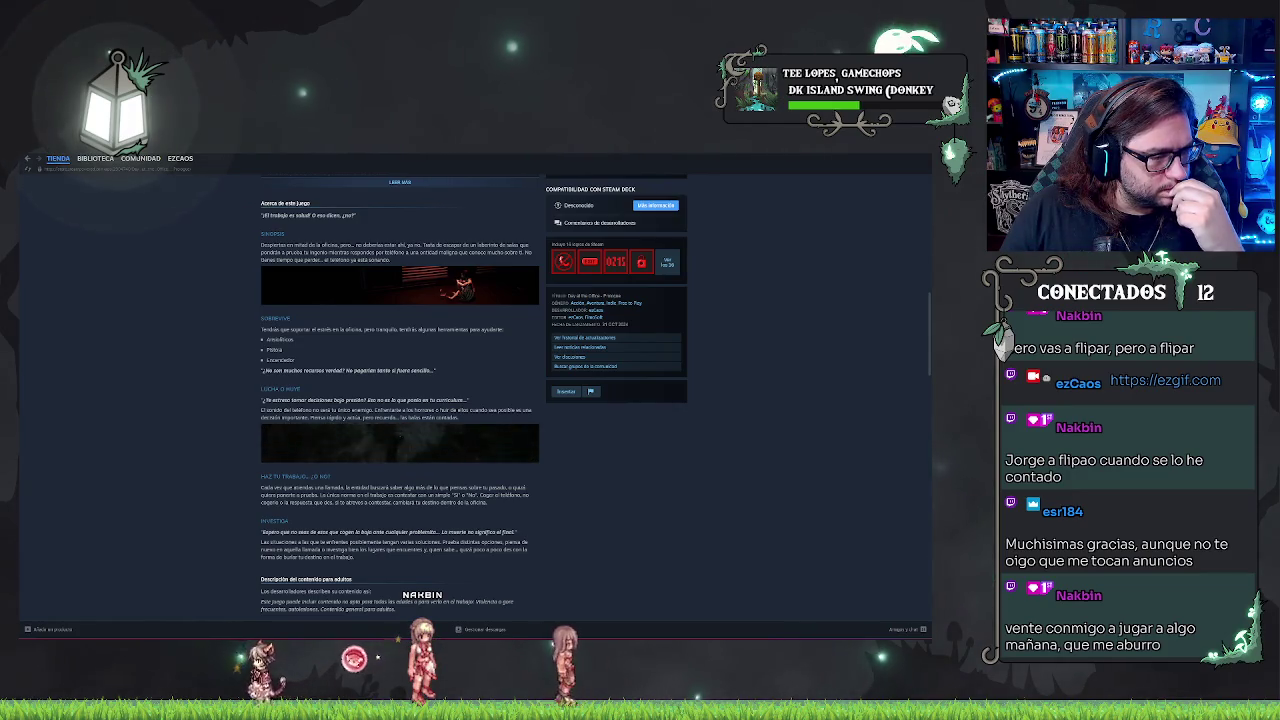
pyautogui.scroll(2, 353, 417)
pyautogui.scroll(5, 353, 417)
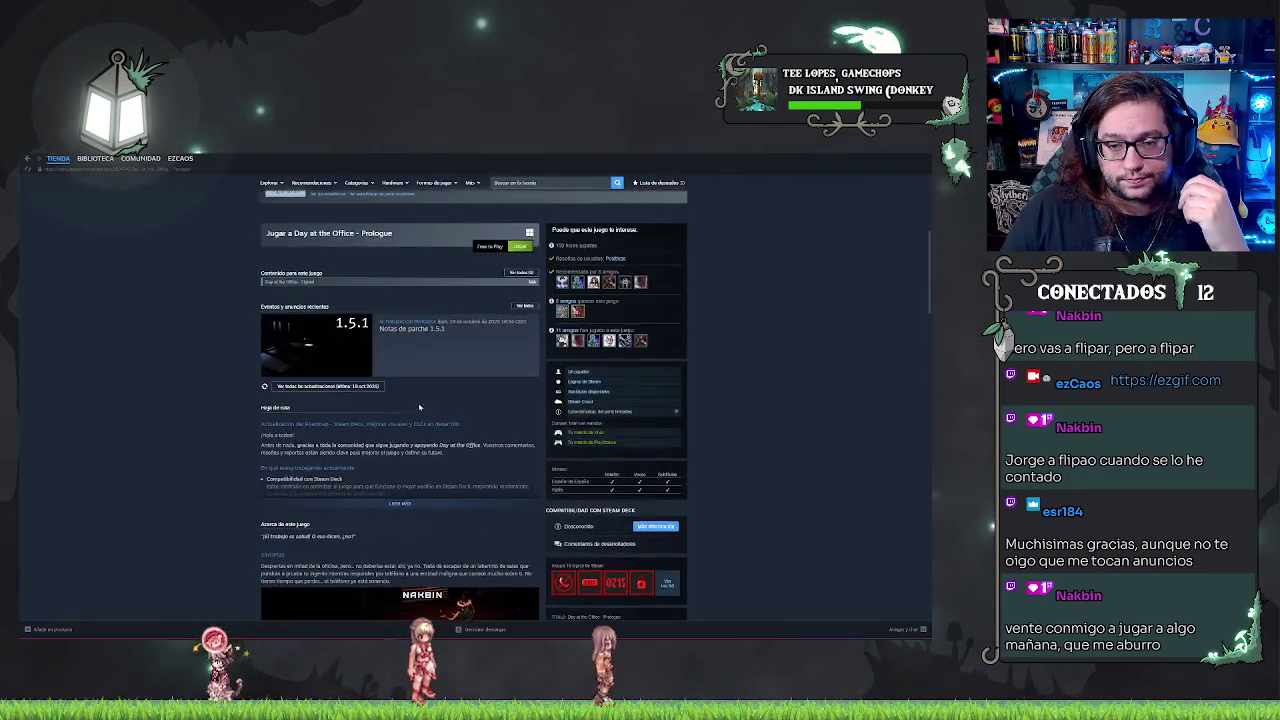
pyautogui.scroll(5, 353, 417)
pyautogui.scroll(3, 353, 417)
pyautogui.scroll(-5, 353, 417)
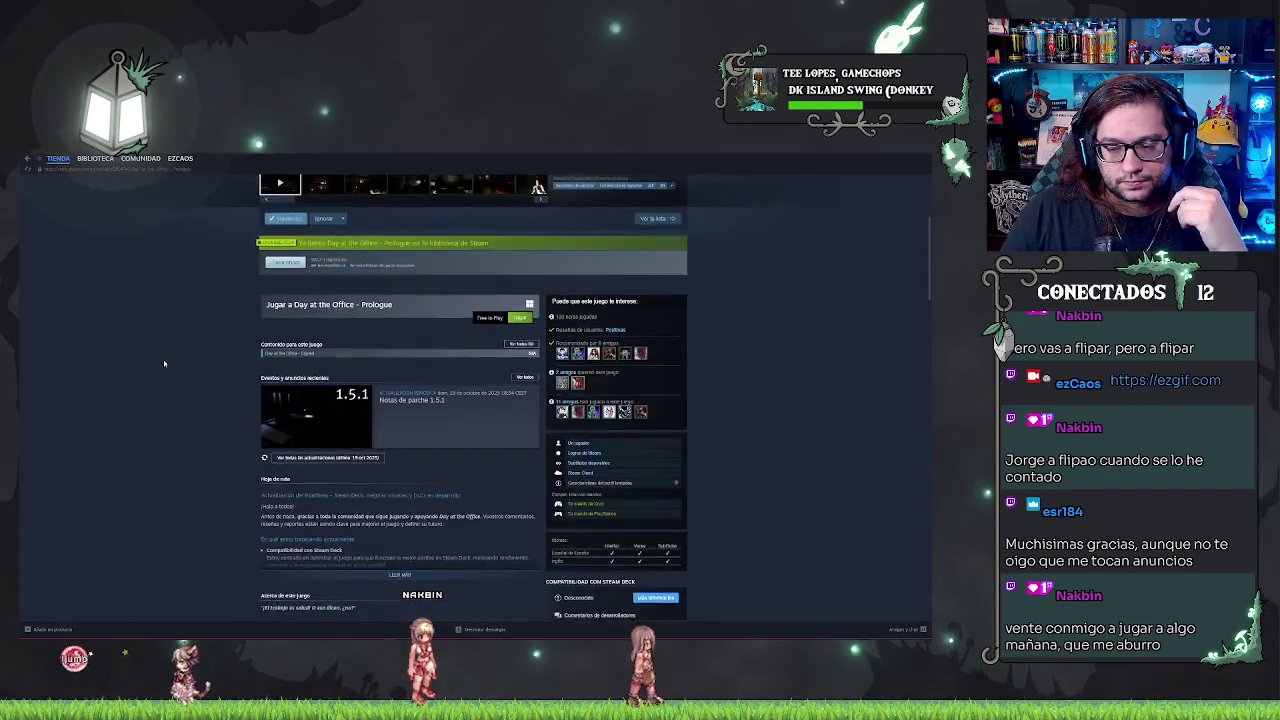
pyautogui.scroll(-5, 353, 417)
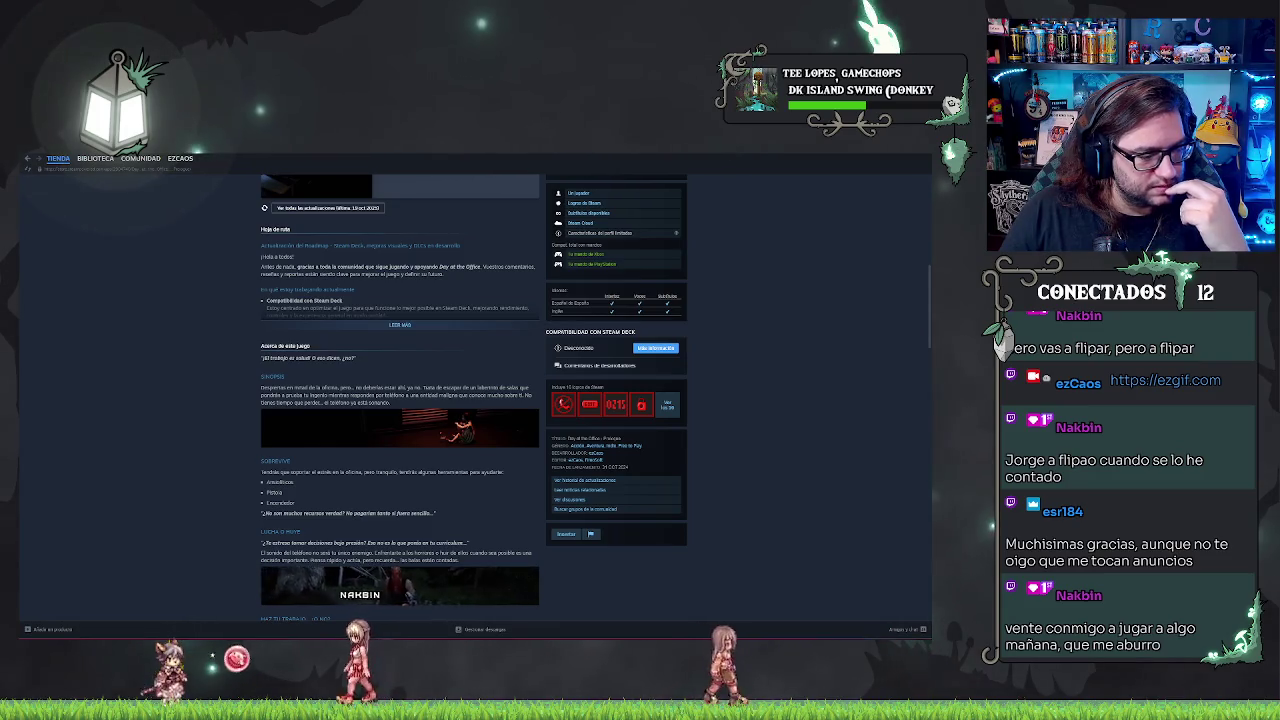
pyautogui.hotkey('alt', 'Tab')
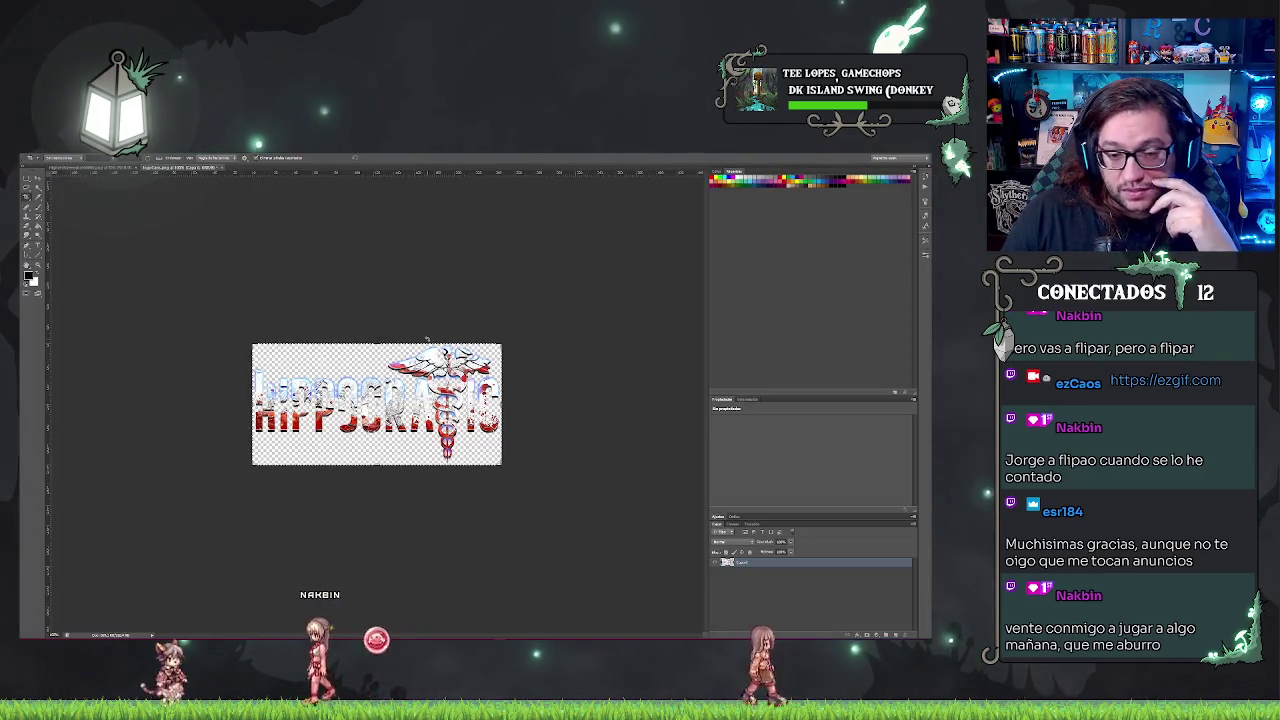
# - Zoom in on the logo and erase the selected lettering between CR and the caduceus
pyautogui.scroll(5, 407, 403)
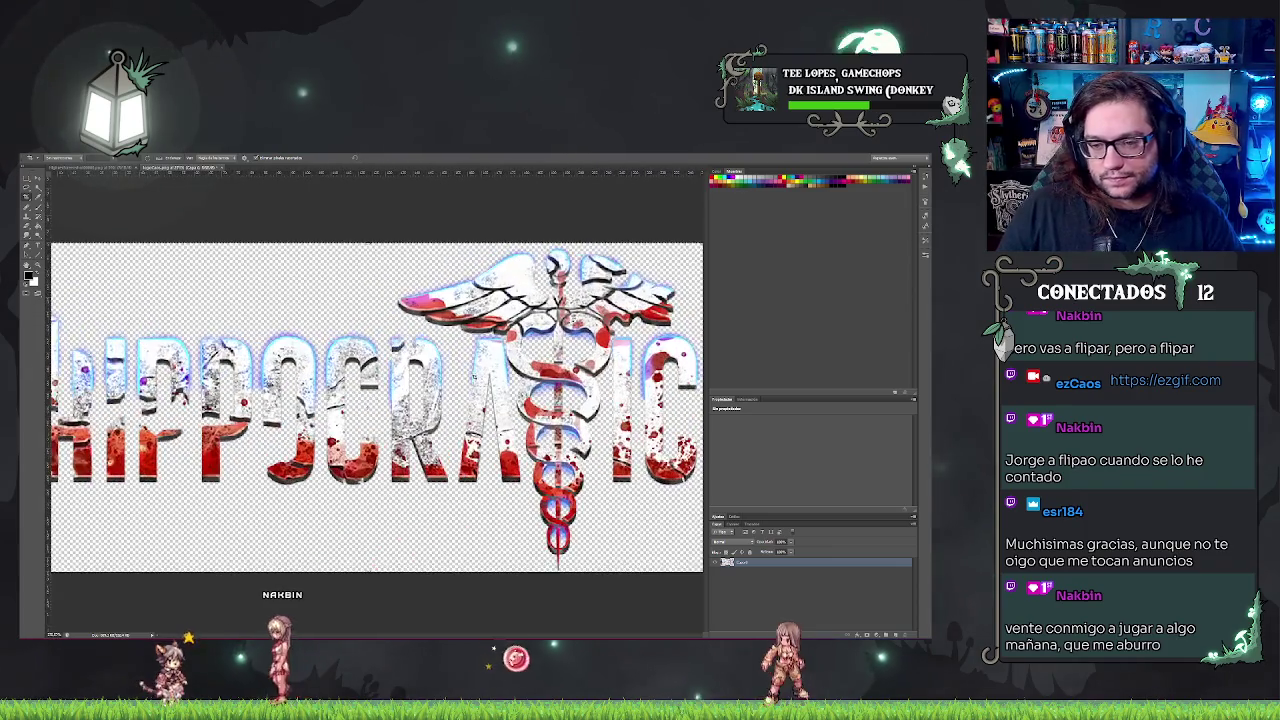
pyautogui.scroll(-3, 230, 370)
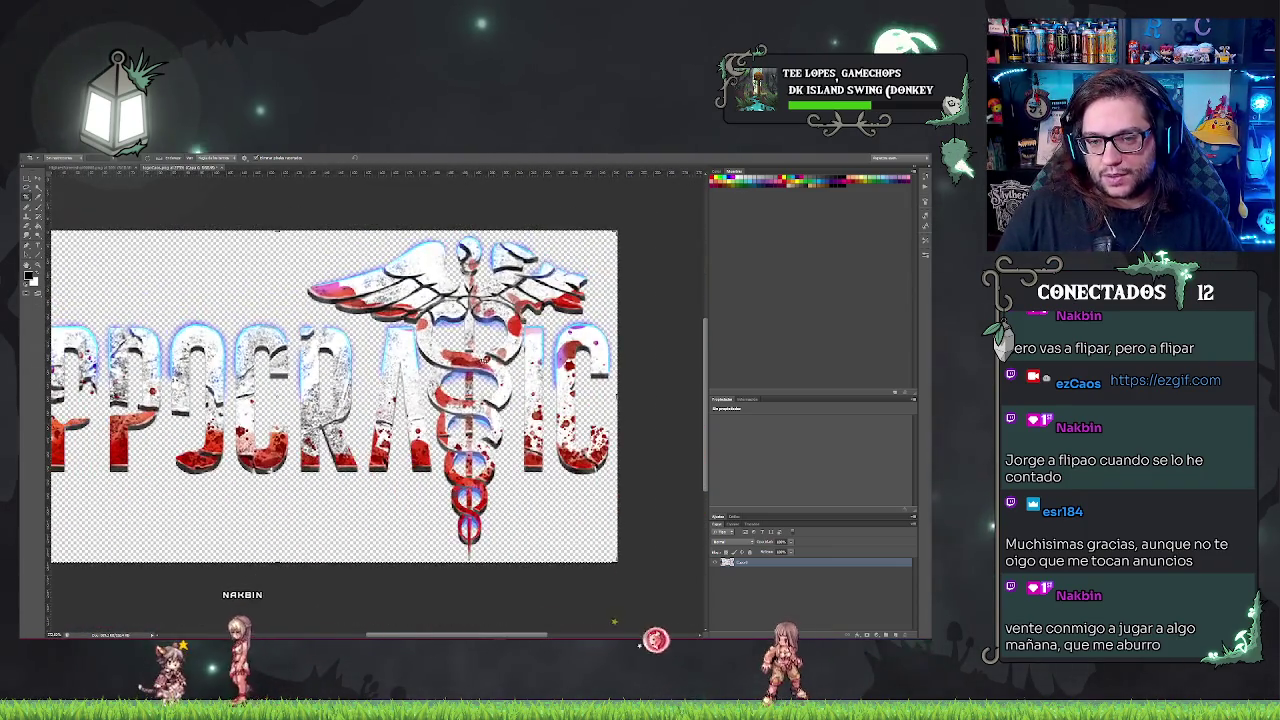
pyautogui.scroll(1, 570, 320)
pyautogui.scroll(1, 570, 320)
pyautogui.scroll(1, 570, 320)
pyautogui.scroll(2, 570, 320)
pyautogui.scroll(1, 336, 328)
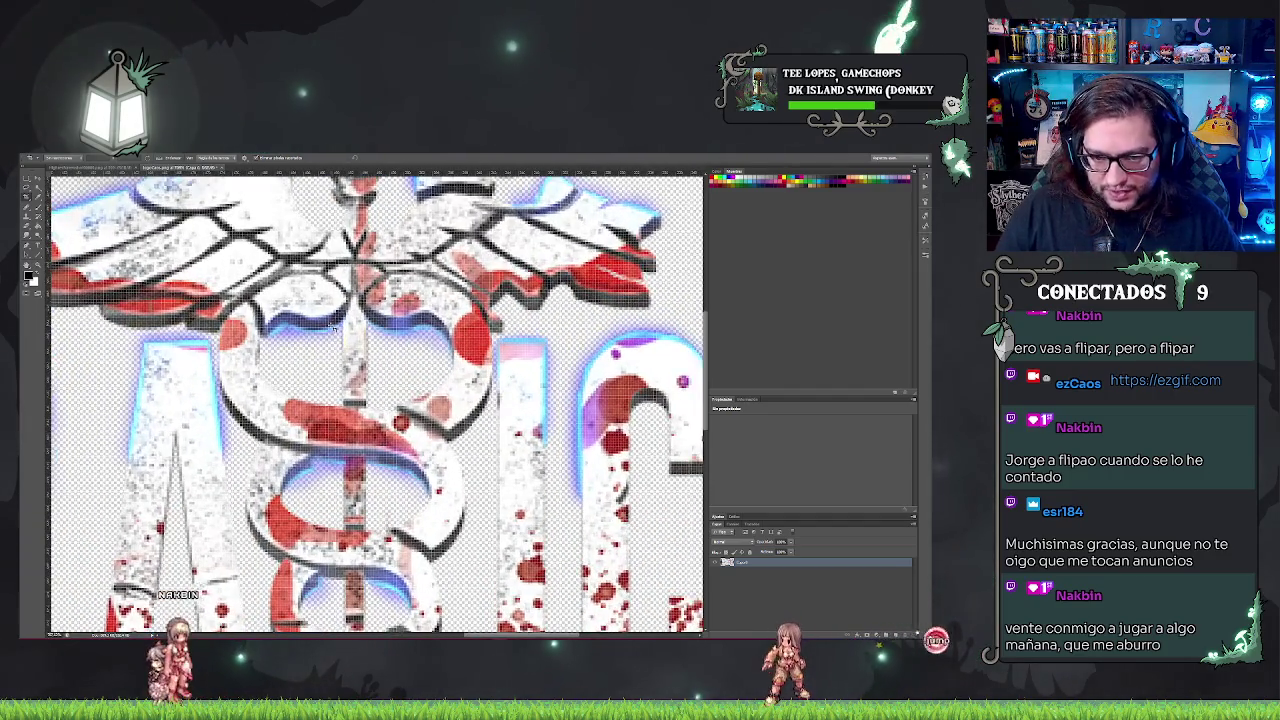
pyautogui.scroll(-1, 503, 323)
pyautogui.scroll(-1, 168, 332)
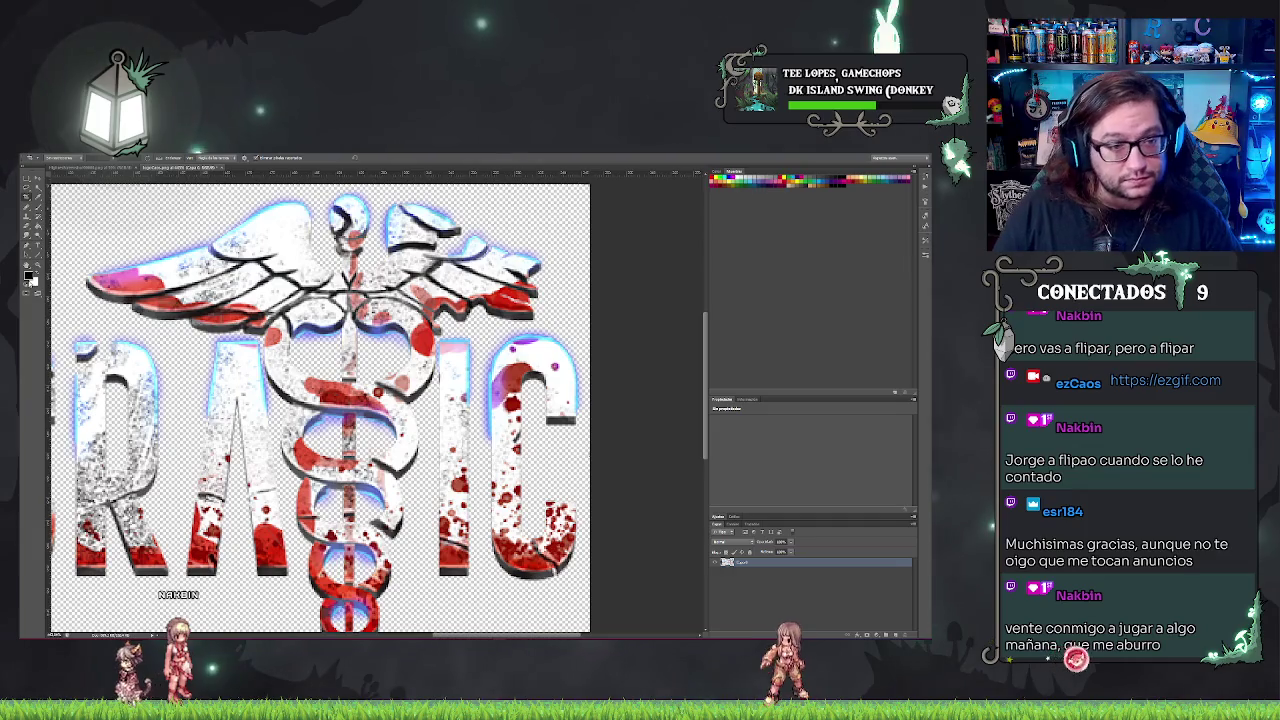
pyautogui.scroll(2, 202, 369)
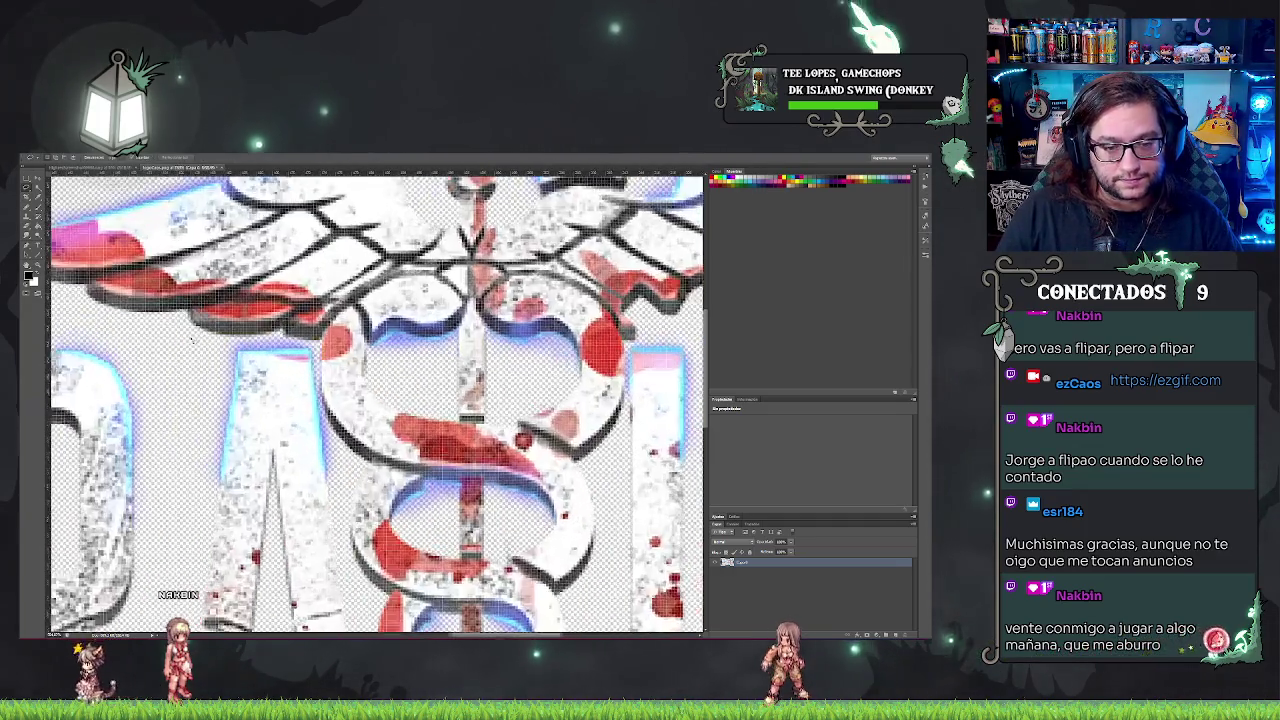
pyautogui.scroll(1, 202, 369)
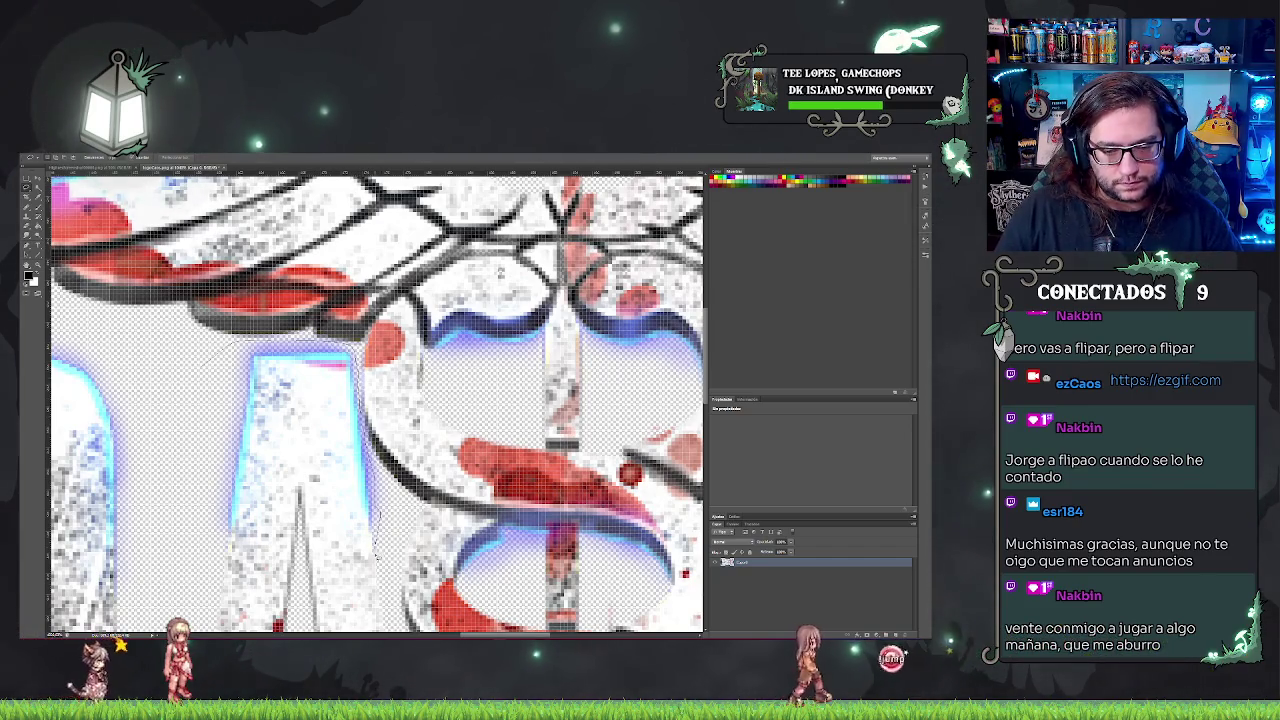
pyautogui.scroll(-2, 205, 505)
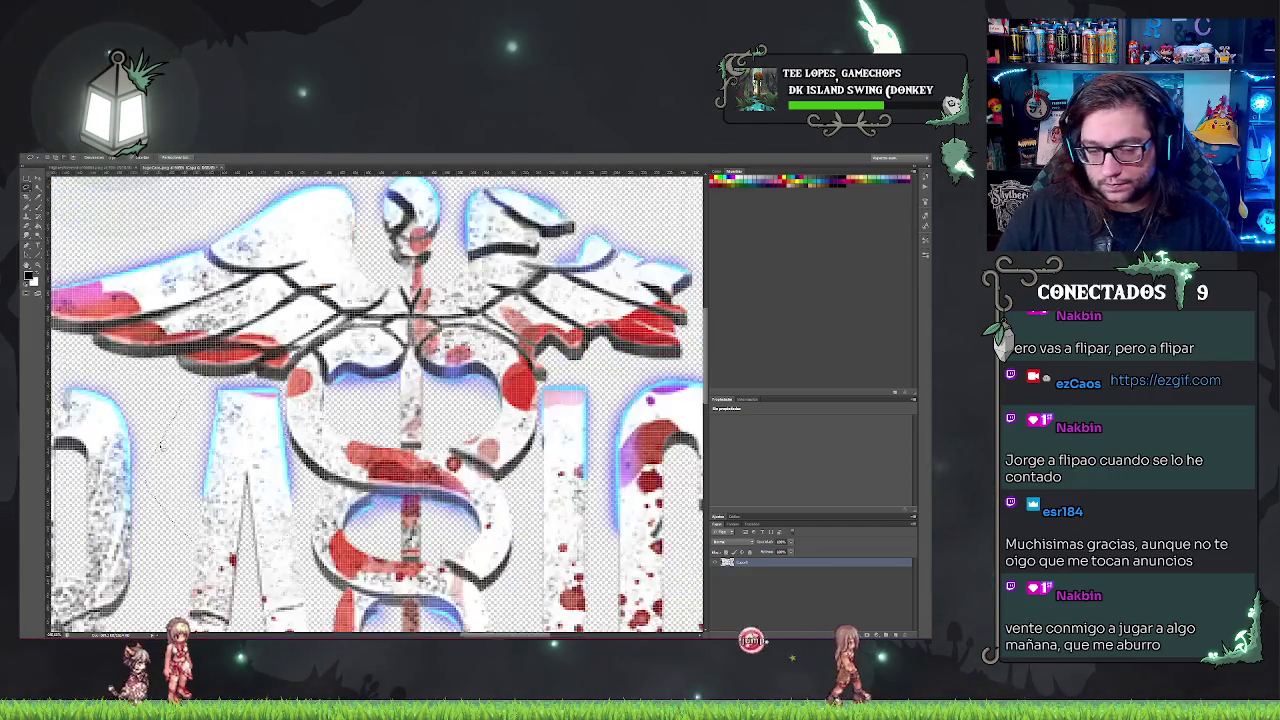
pyautogui.scroll(1, 235, 465)
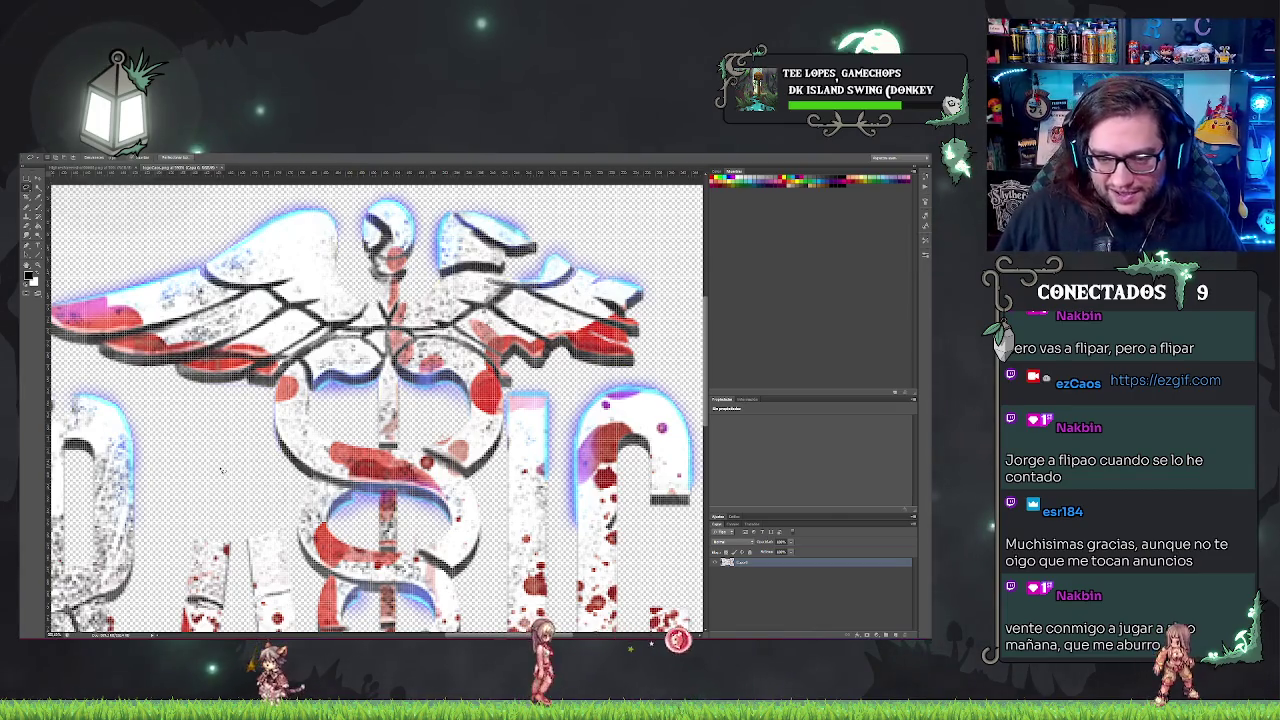
pyautogui.scroll(-3, 375, 410)
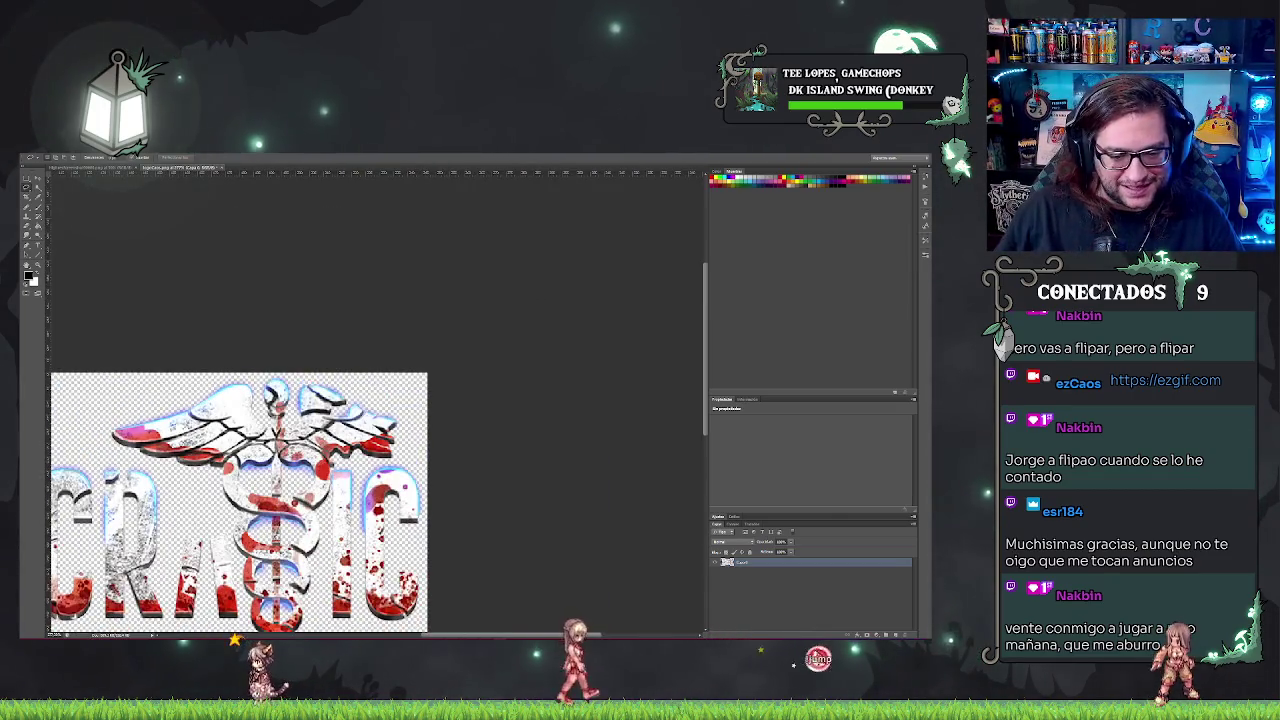
pyautogui.scroll(3, 375, 410)
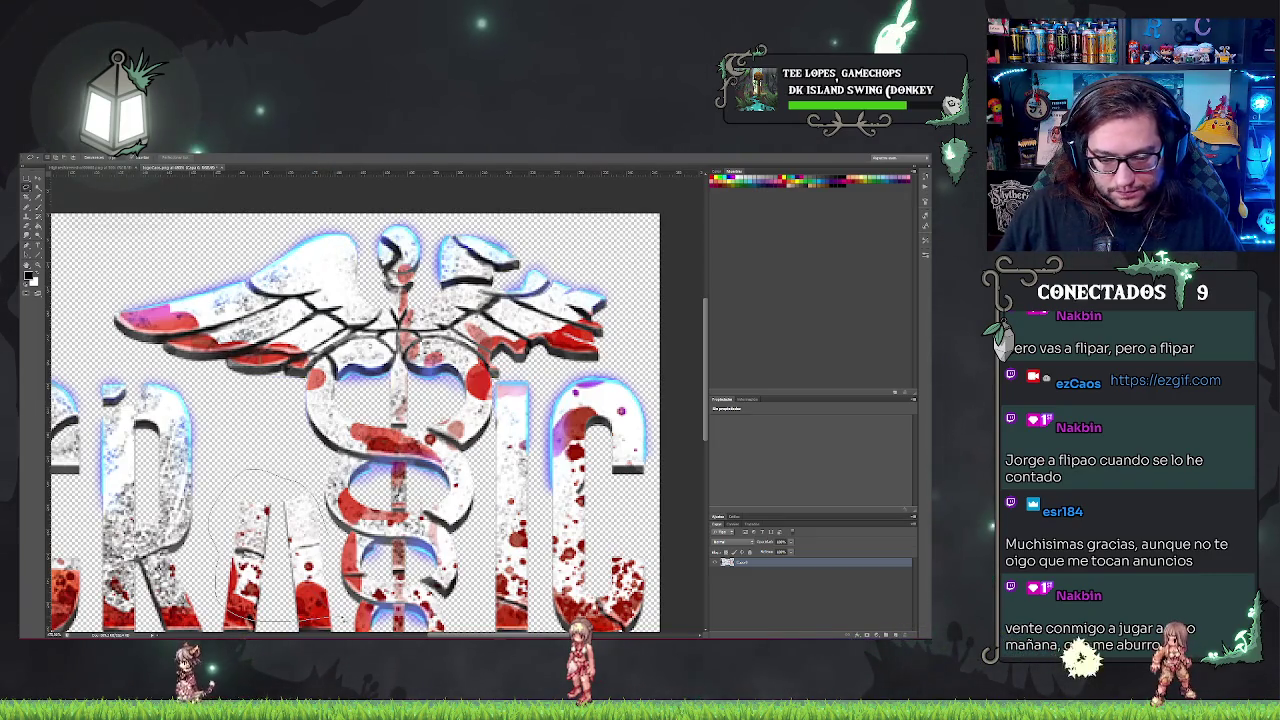
pyautogui.press('Delete')
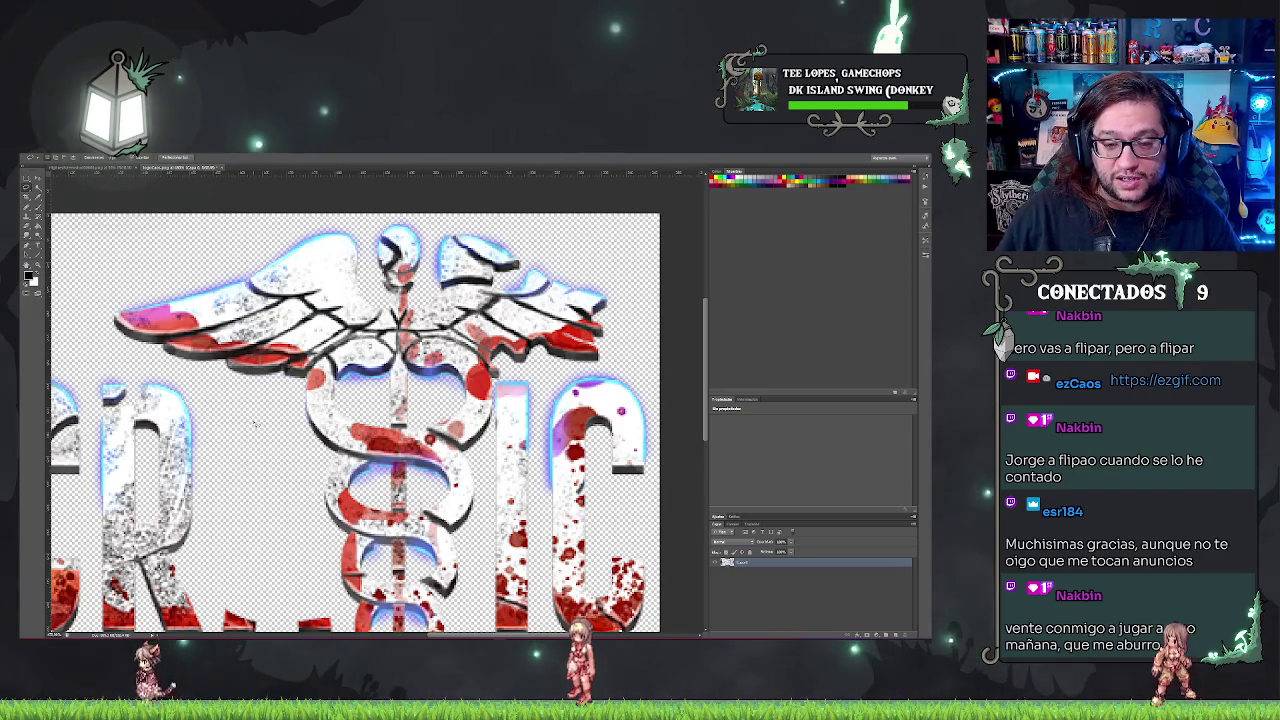
# - Clear the leftover letter fragments to the right of CR
pyautogui.scroll(-2, 375, 410)
pyautogui.scroll(-1, 375, 410)
pyautogui.scroll(1, 375, 410)
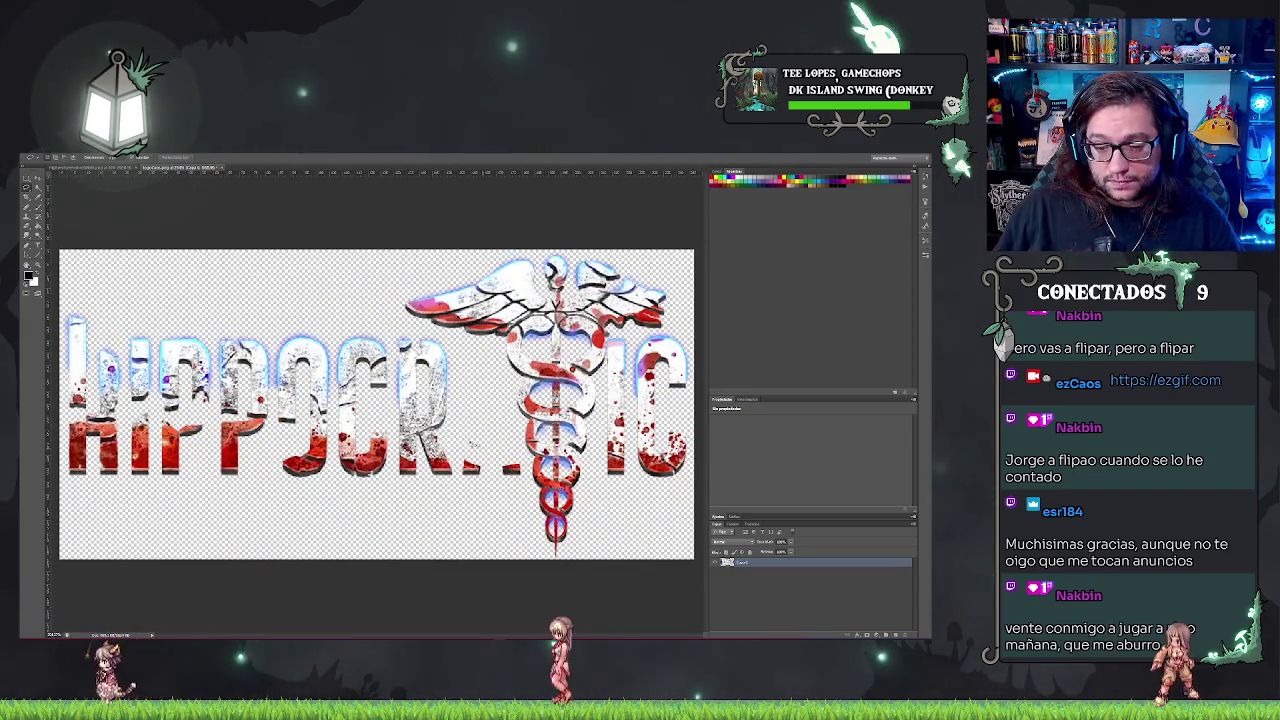
pyautogui.click(500, 462)
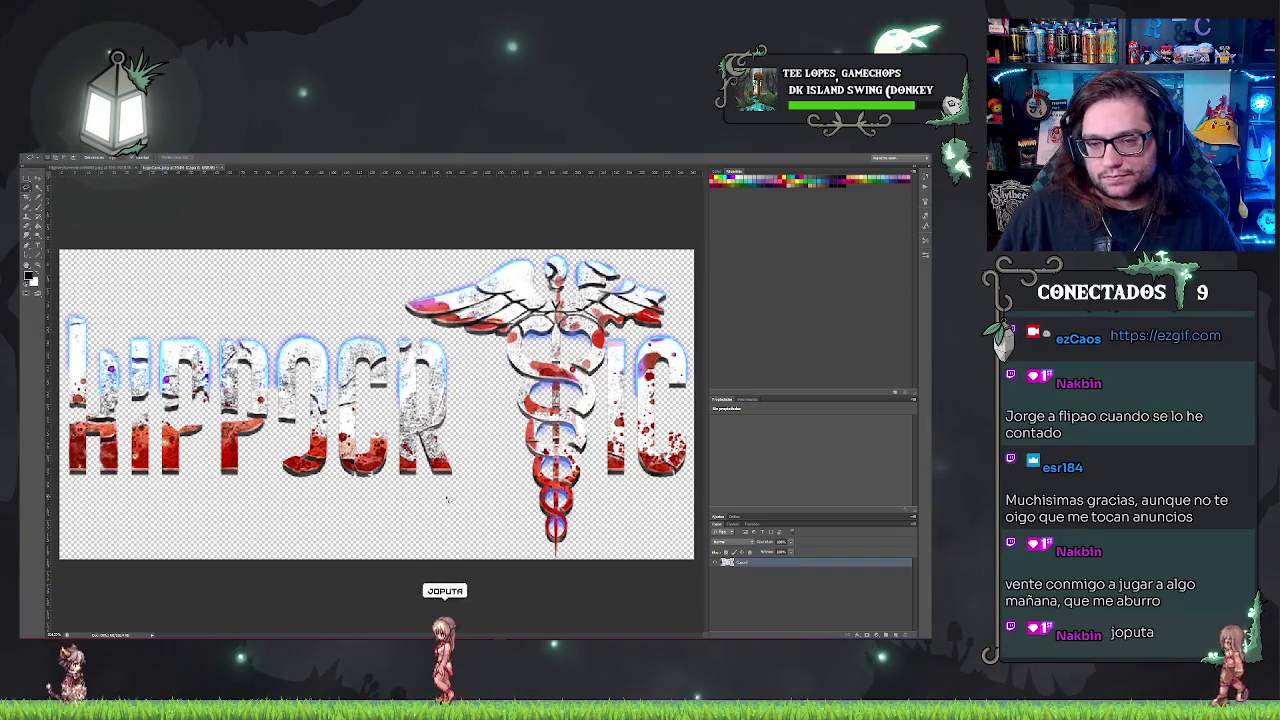
# - Lasso and erase the left-hand lettering, the lower IC letters, and the leftover pink-white piece
pyautogui.moveTo(473, 458)
pyautogui.mouseDown()
pyautogui.moveTo(78, 284)
pyautogui.moveTo(258, 535)
pyautogui.mouseUp()
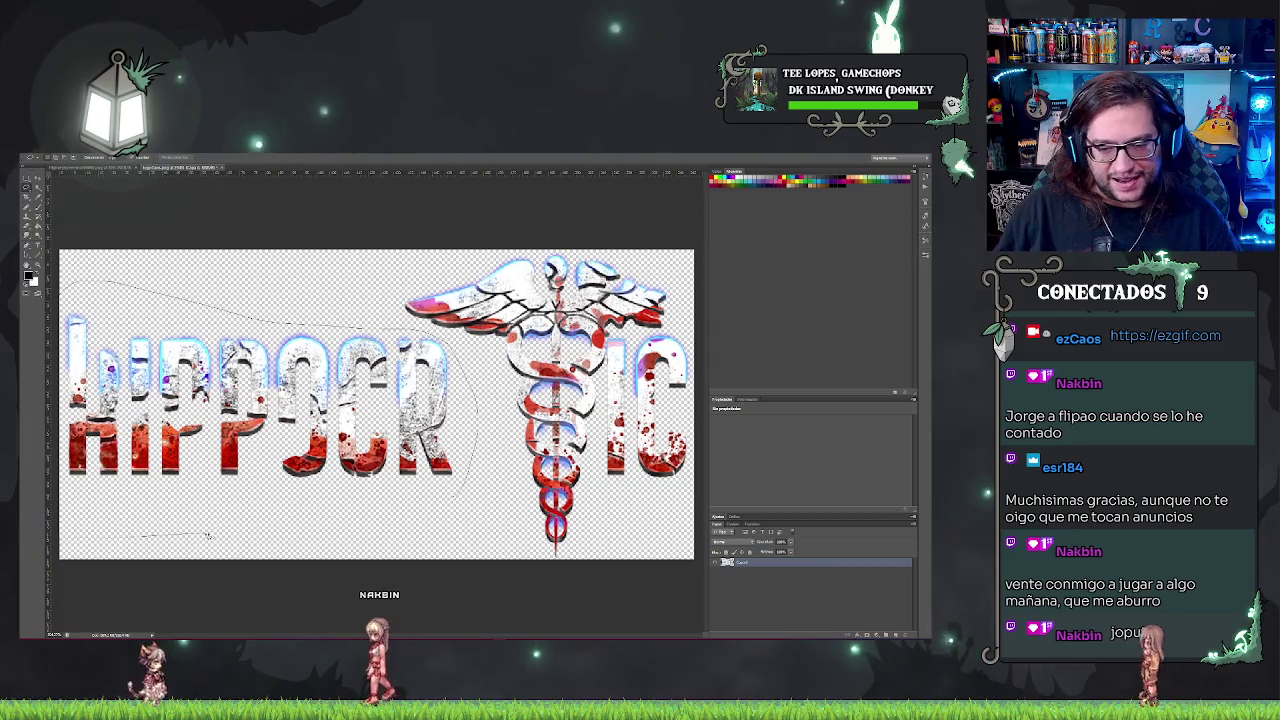
pyautogui.press('Delete')
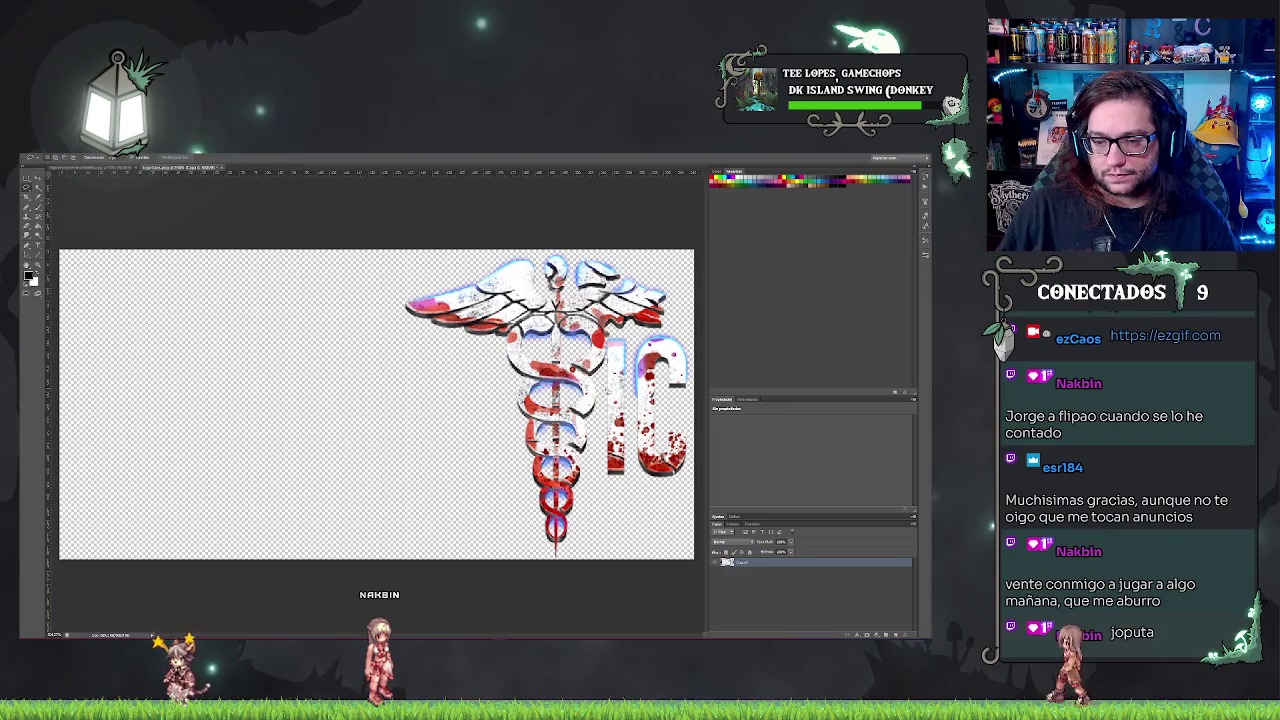
pyautogui.moveTo(697, 477); pyautogui.dragTo(613, 497)
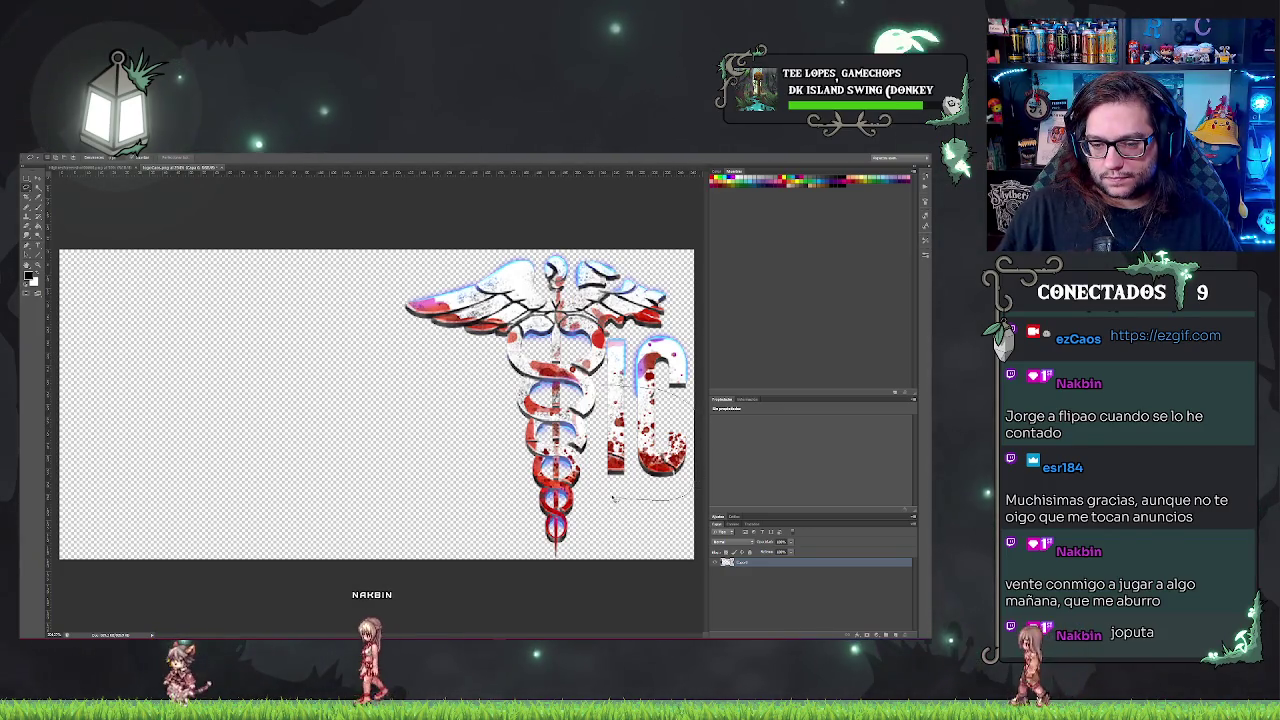
pyautogui.press('Delete')
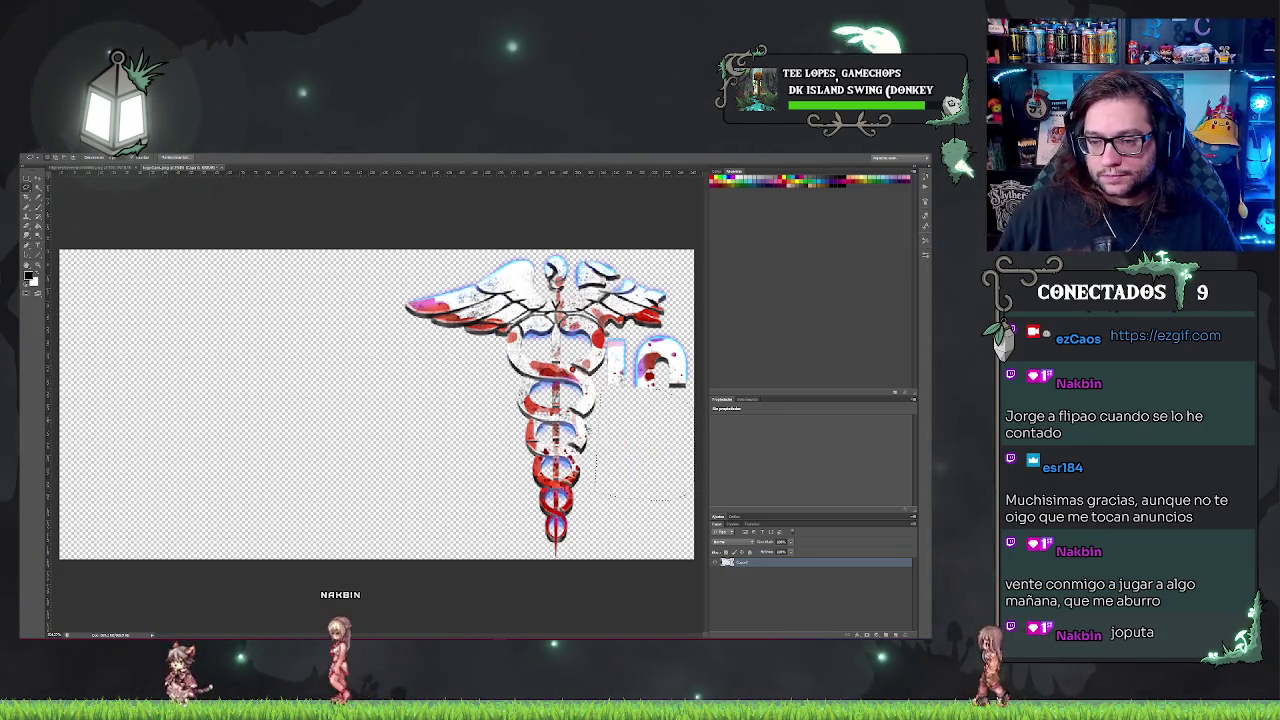
pyautogui.scroll(2, 665, 330)
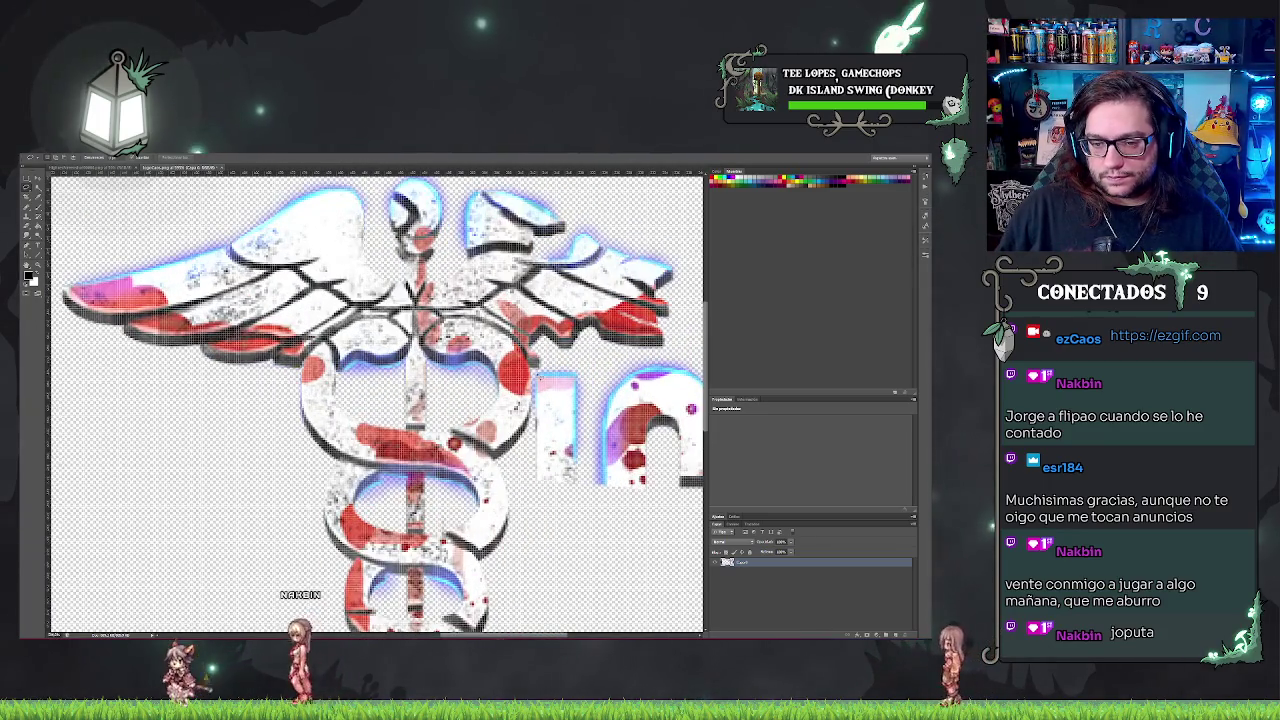
pyautogui.scroll(2, 537, 370)
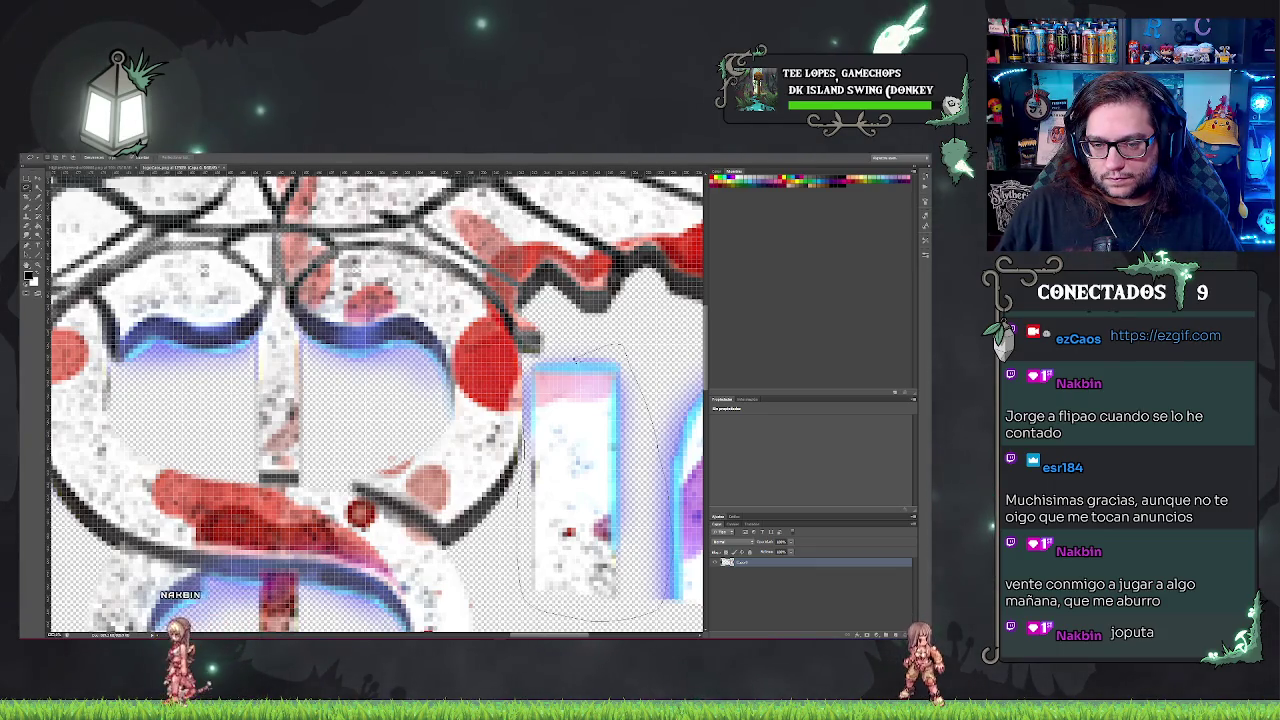
pyautogui.press('Delete')
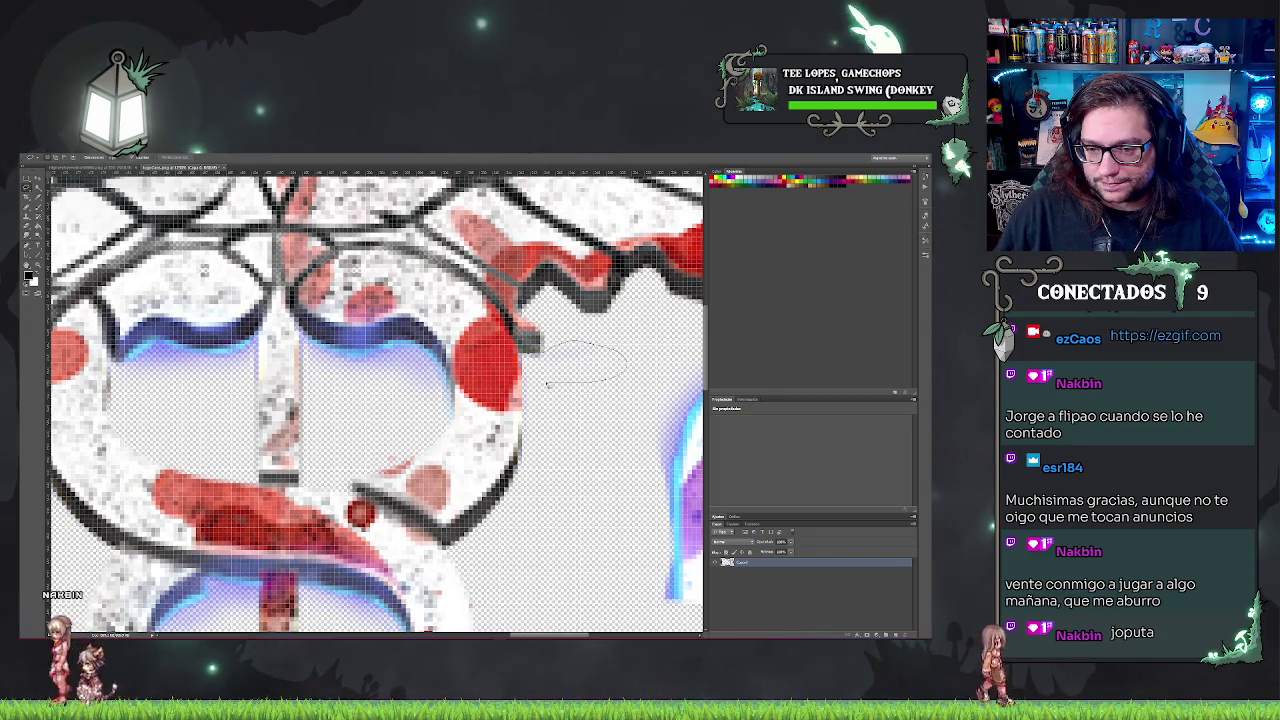
# - Erase the last letter shape beside the caduceus, then move the caduceus left
pyautogui.hotkey('ctrl', 'd')
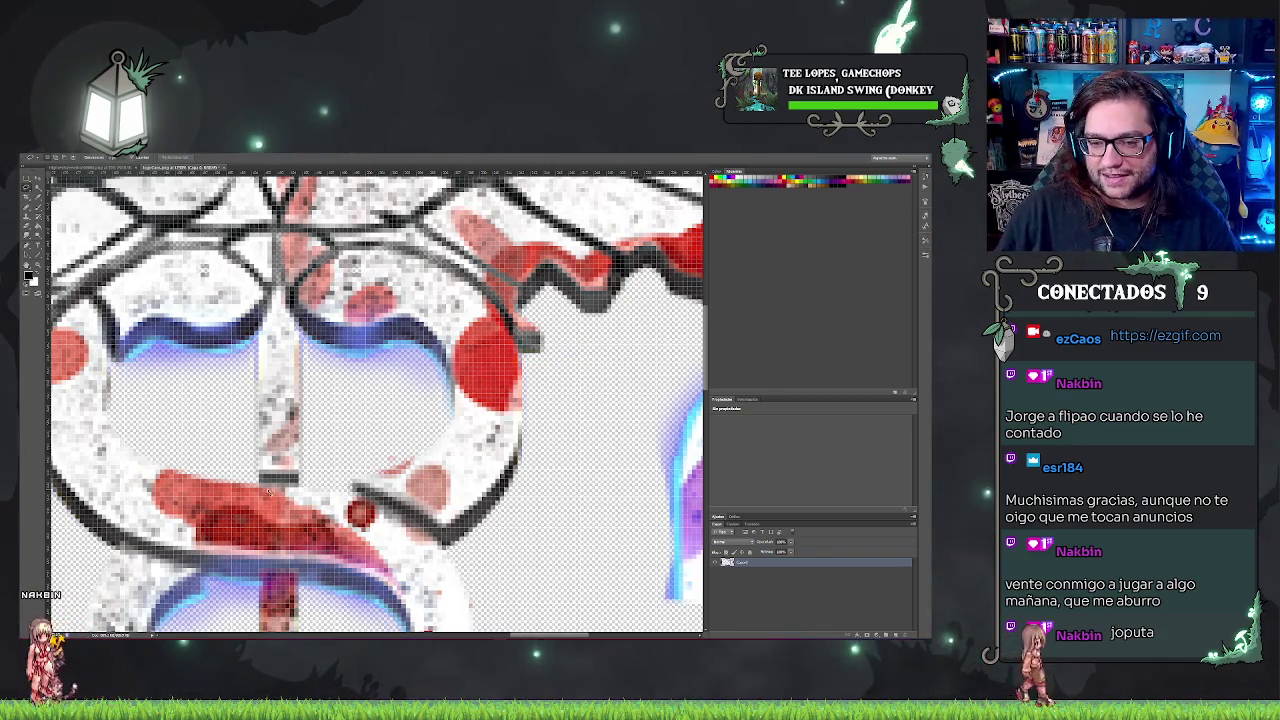
pyautogui.scroll(-3, 267, 491)
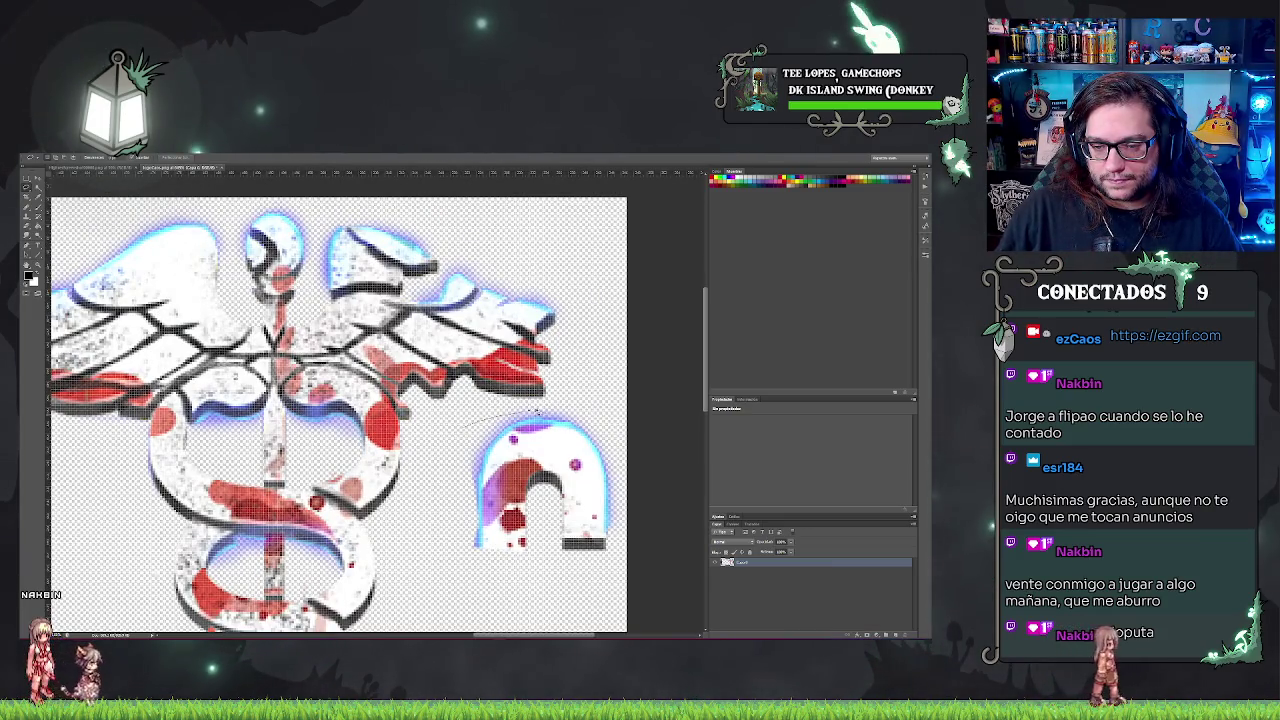
pyautogui.moveTo(607, 580); pyautogui.dragTo(480, 548)
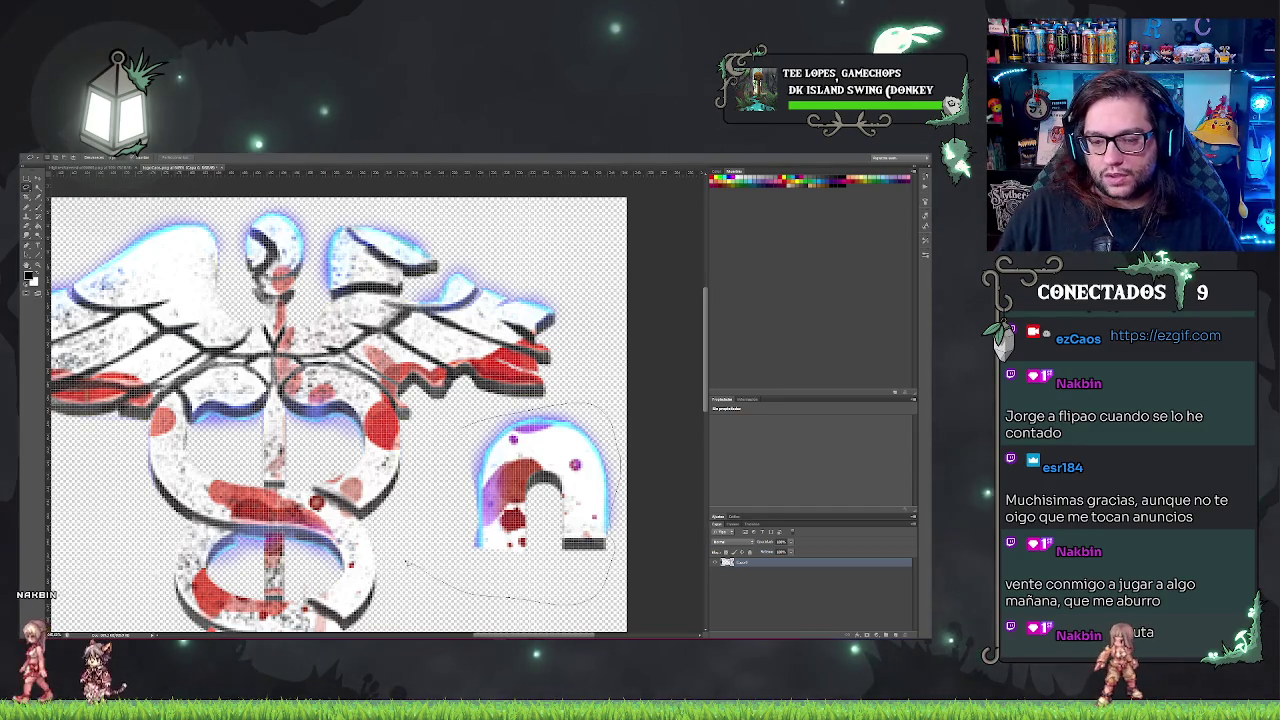
pyautogui.press('Delete')
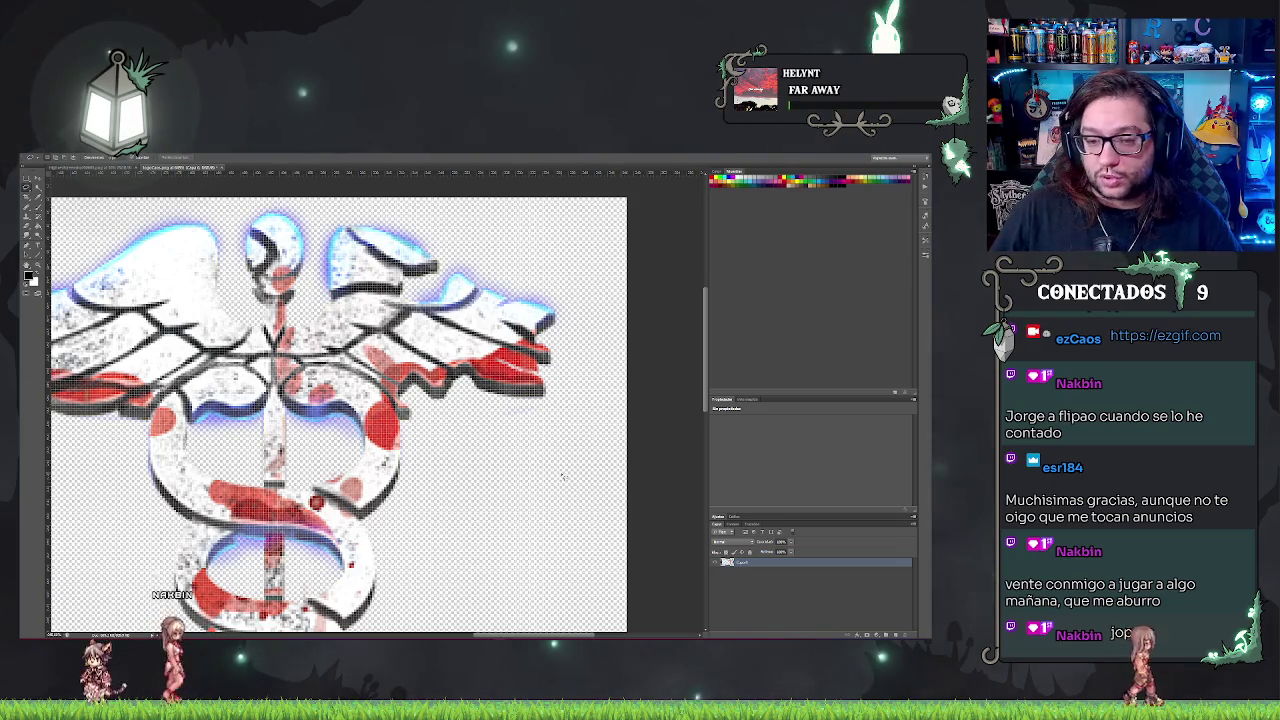
pyautogui.hotkey('ctrl', '-')
pyautogui.hotkey('ctrl', '-')
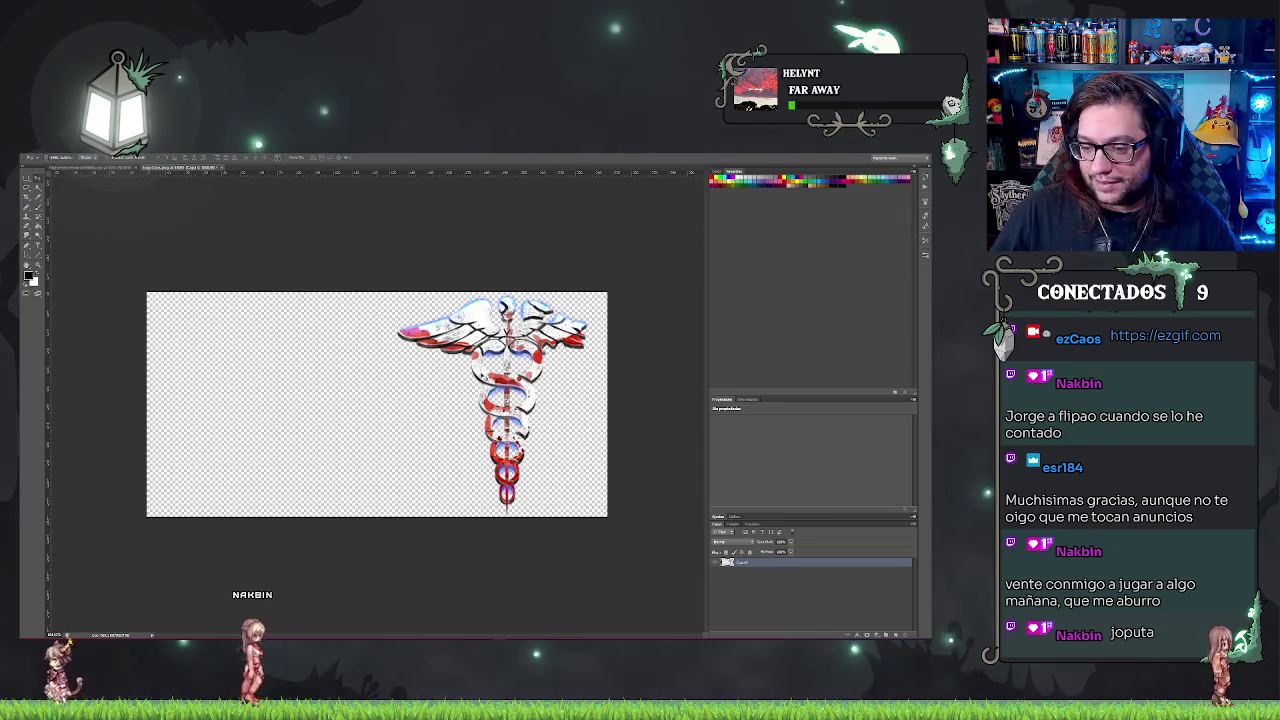
pyautogui.moveTo(511, 355)
pyautogui.mouseDown()
pyautogui.moveTo(255, 365)
pyautogui.moveTo(410, 361)
pyautogui.moveTo(265, 375)
pyautogui.mouseUp()
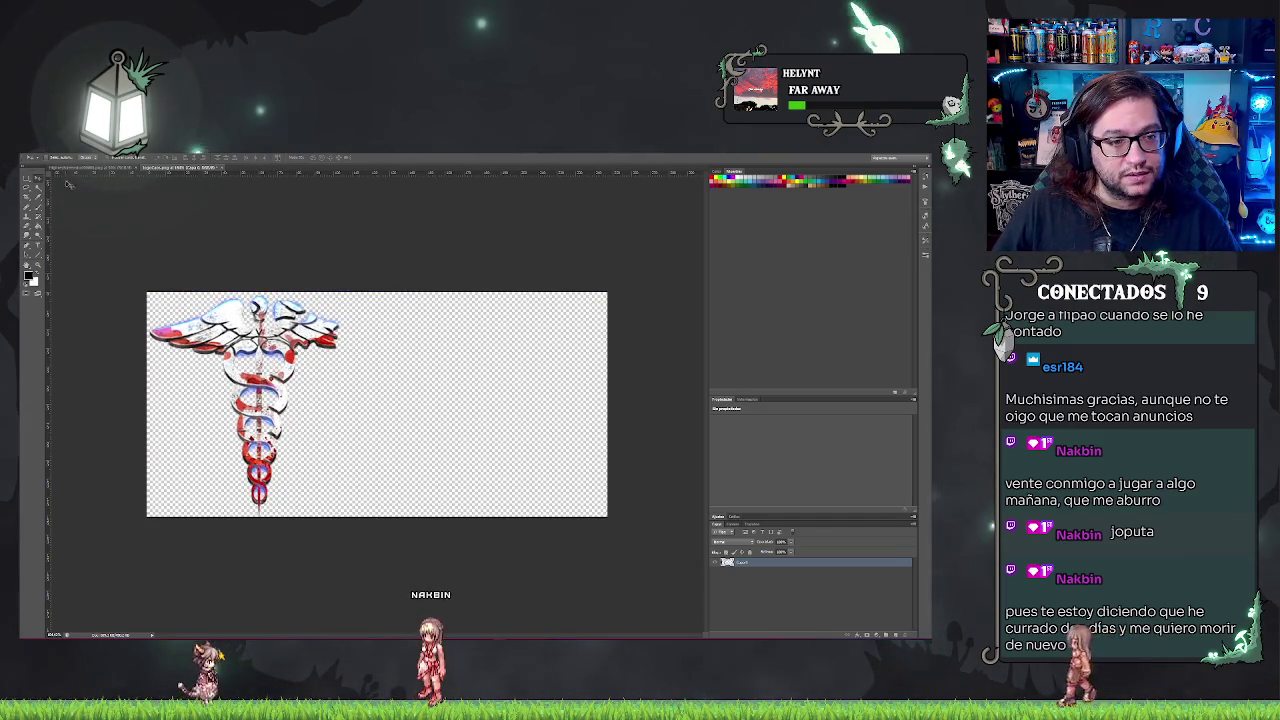
# - Free Transform the caduceus, pulling its bottom edge up to shorten it, and commit
pyautogui.rightClick(270, 371)
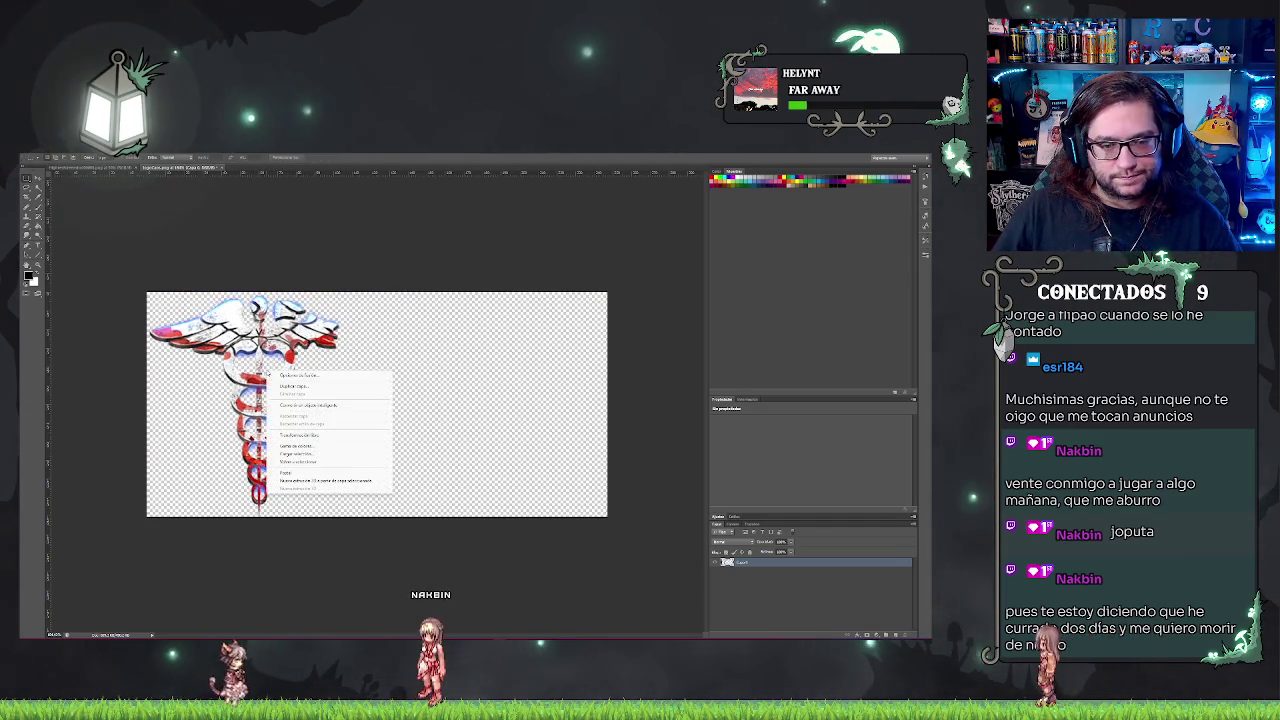
pyautogui.click(300, 435)
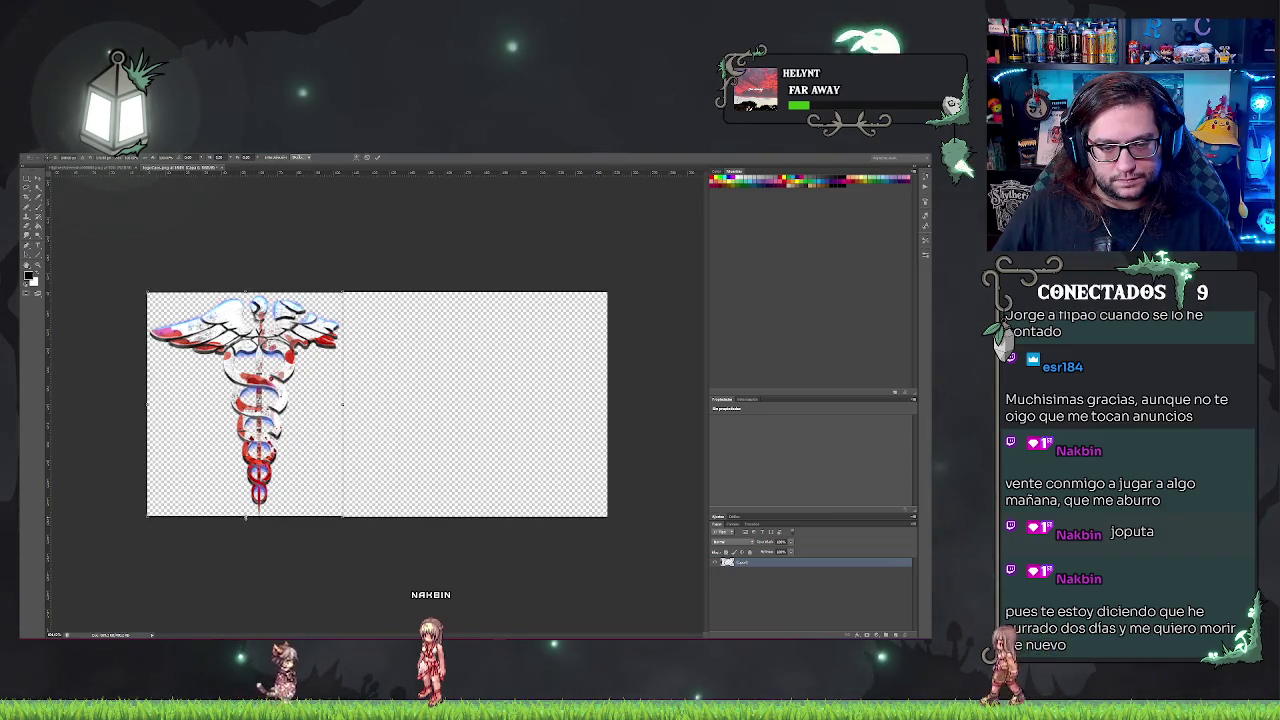
pyautogui.moveTo(245, 516)
pyautogui.mouseDown()
pyautogui.moveTo(261, 455)
pyautogui.moveTo(246, 477)
pyautogui.mouseUp()
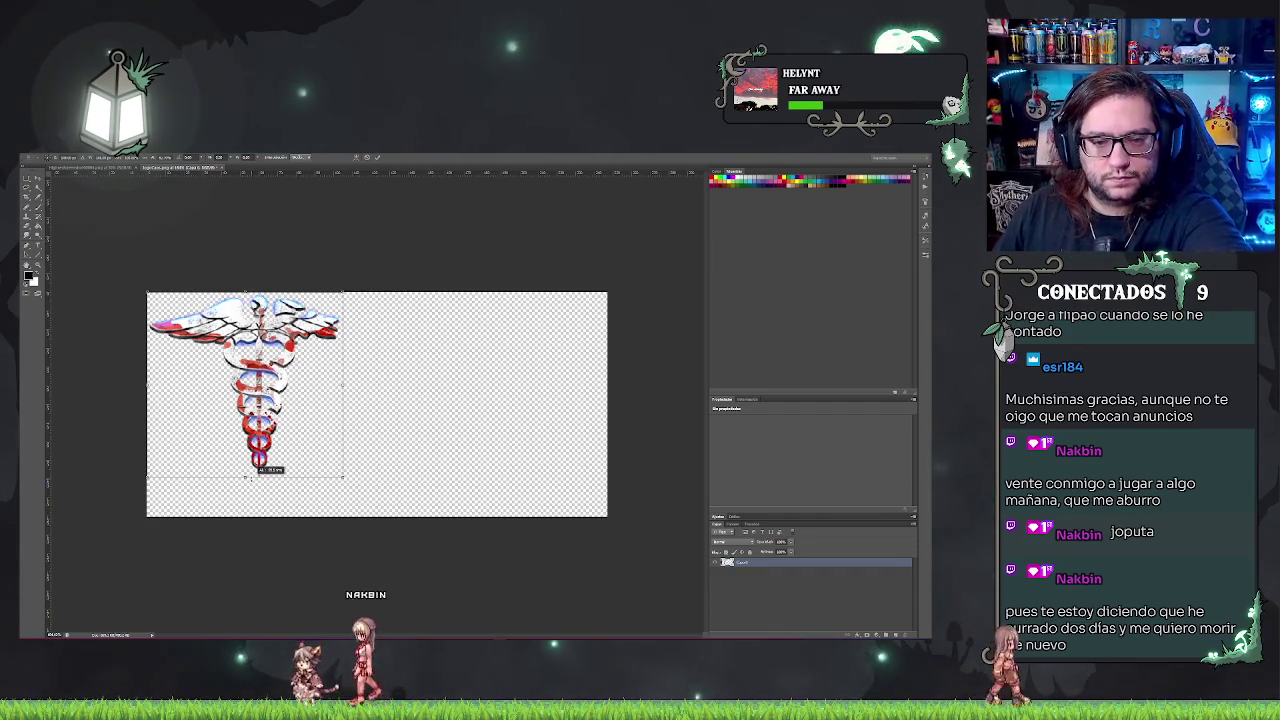
pyautogui.press('Return')
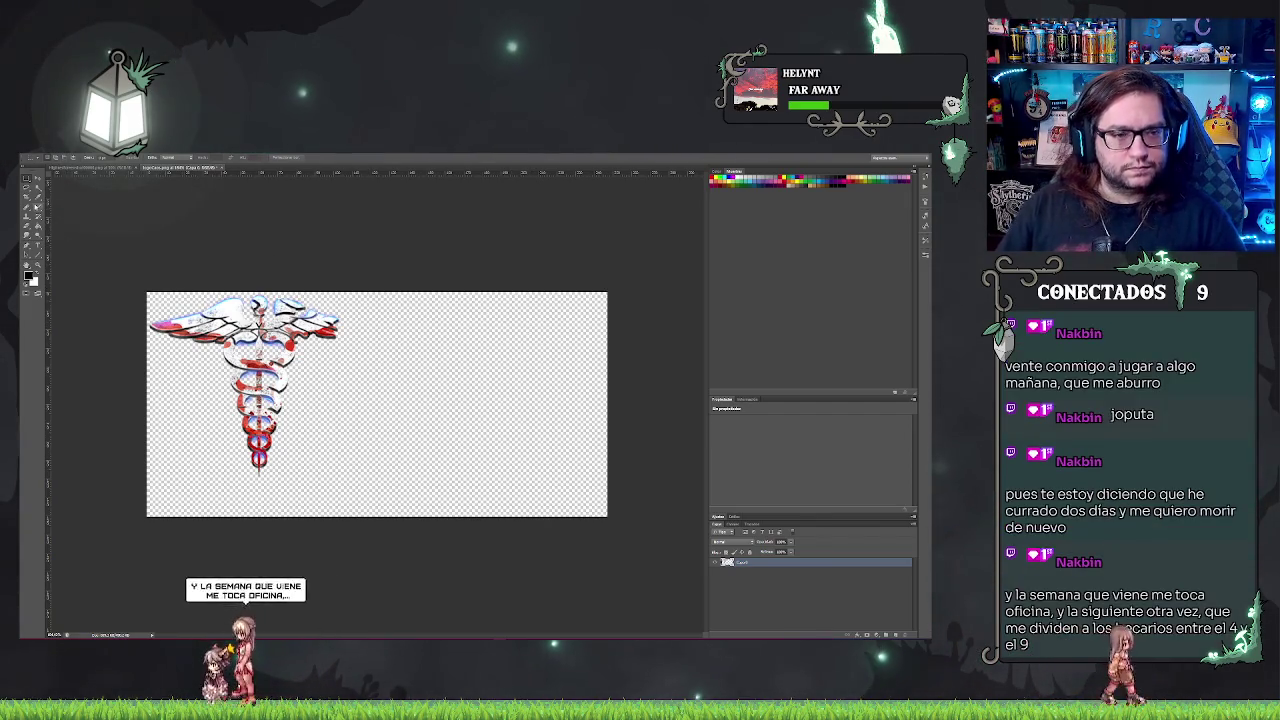
# - Crop the canvas bottom upward to shorten it
pyautogui.press('c')
pyautogui.moveTo(380, 516); pyautogui.dragTo(427, 484)
pyautogui.press('Return')
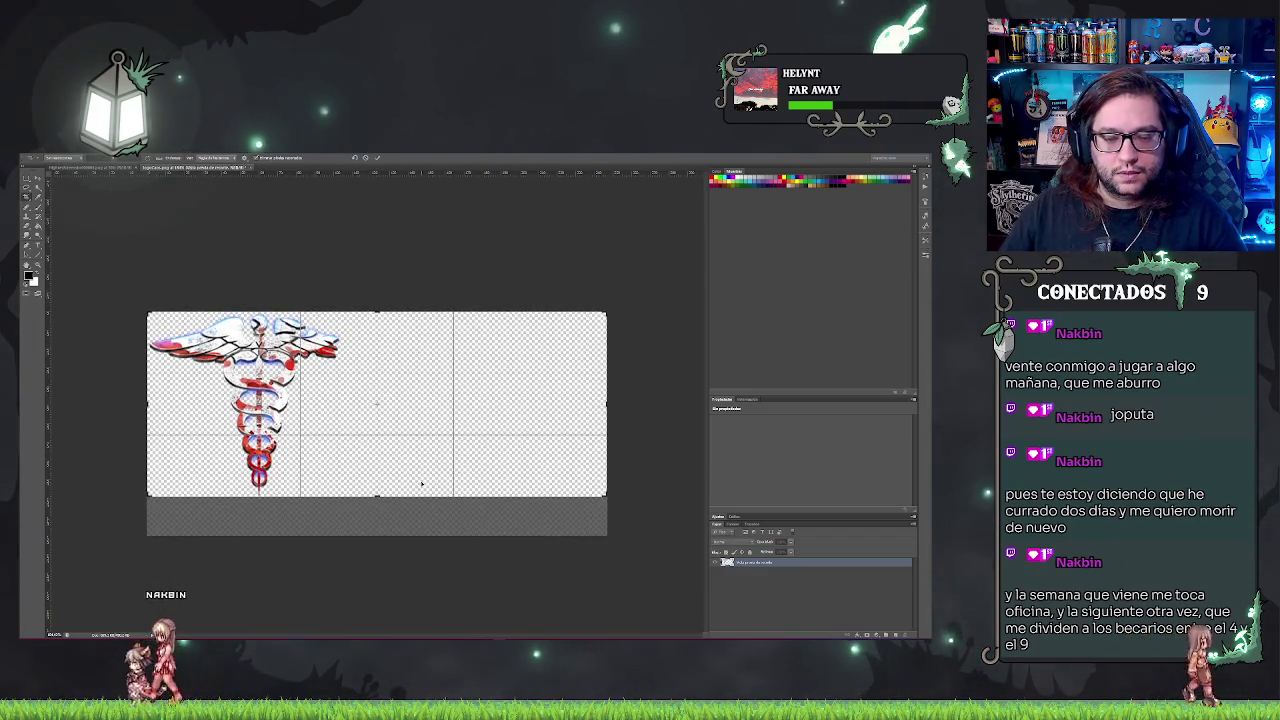
# - Resize the image to 500 pixels with Constrain Proportions unchecked
pyautogui.hotkey('alt', 'i')
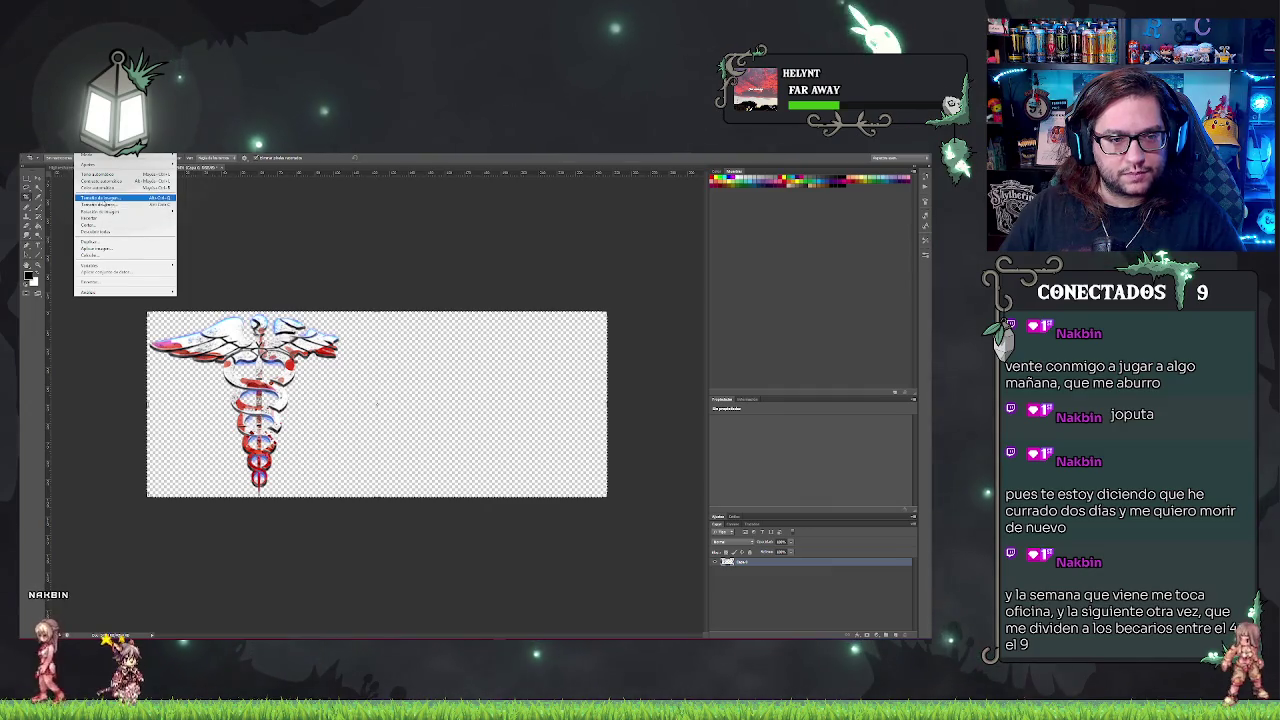
pyautogui.press('Return')
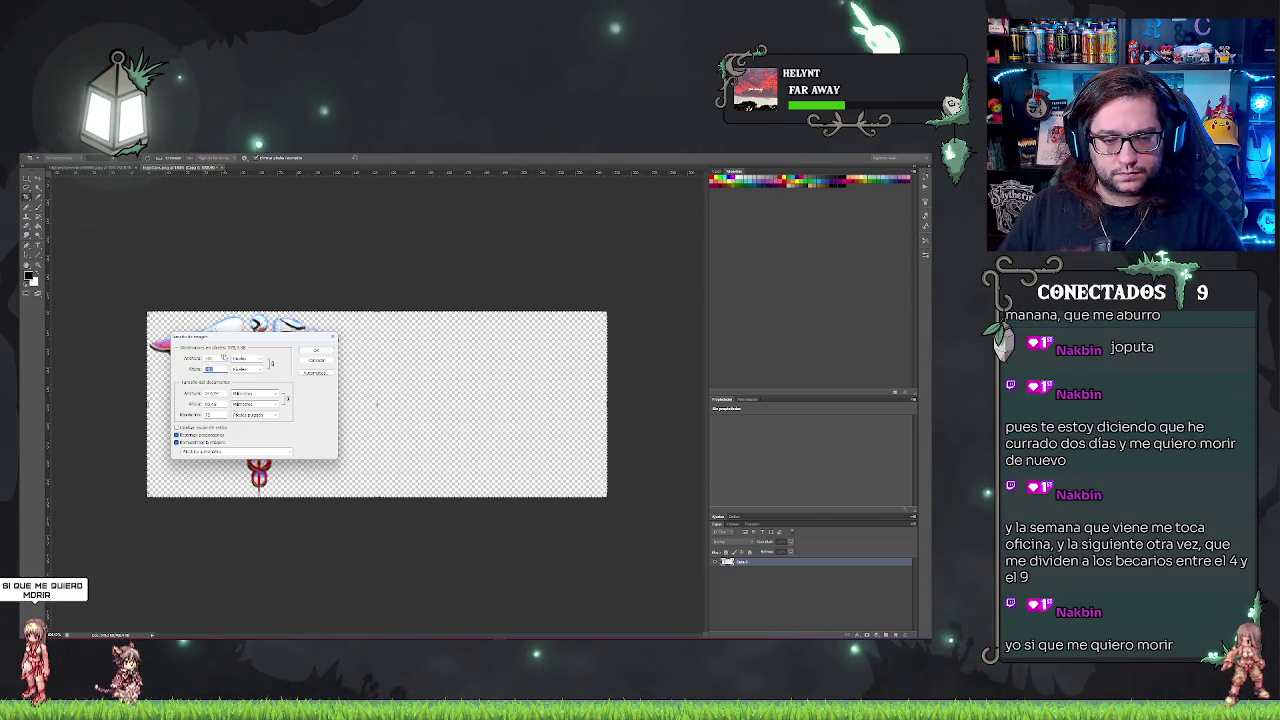
pyautogui.write('500')
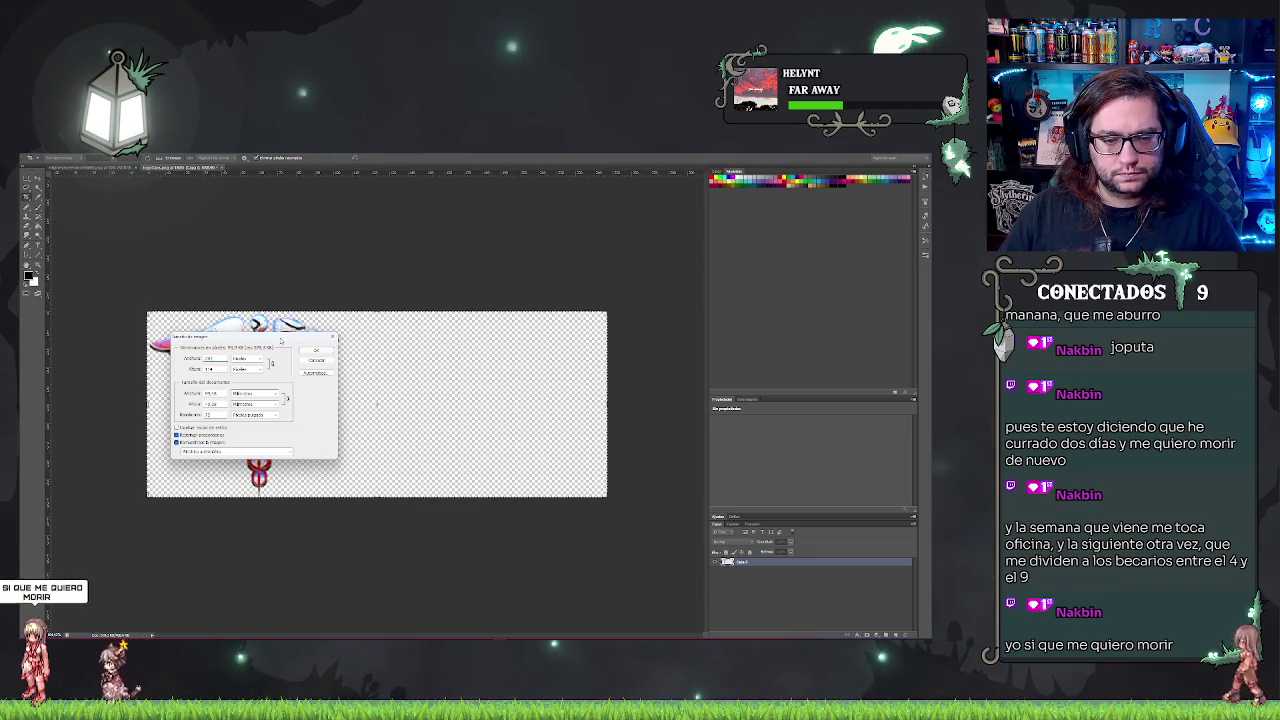
pyautogui.click(177, 435)
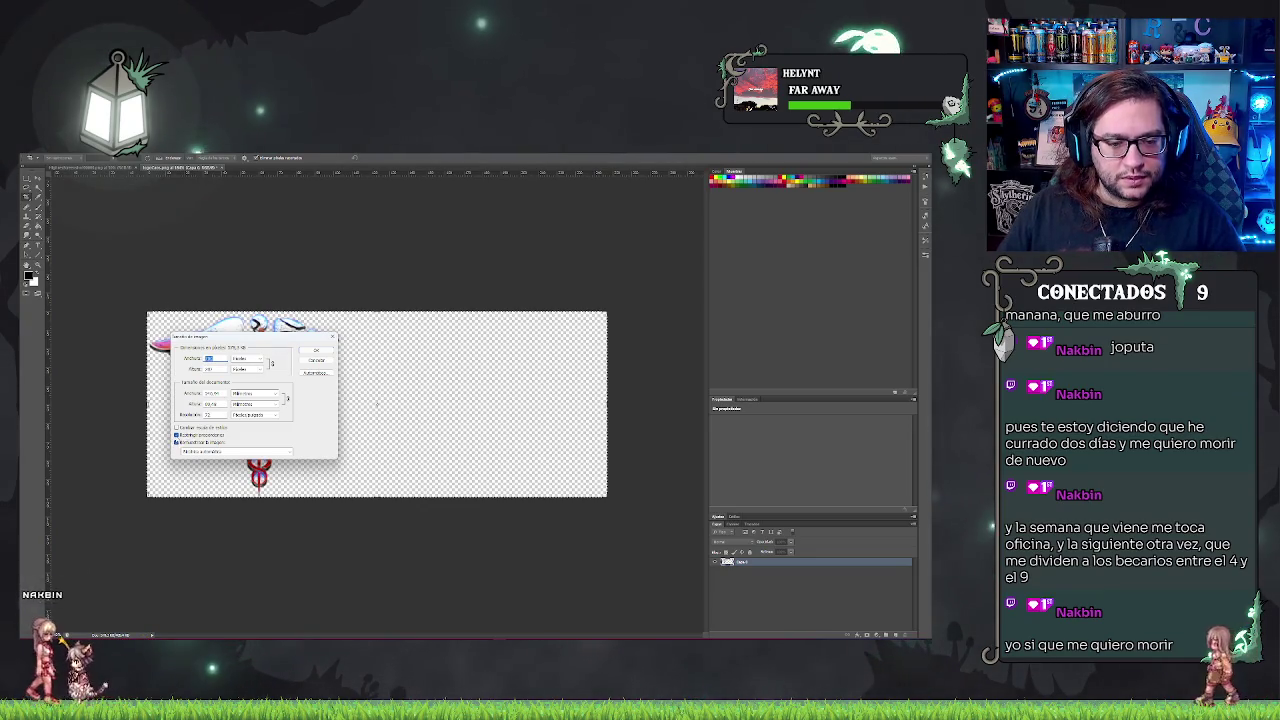
pyautogui.press('Tab')
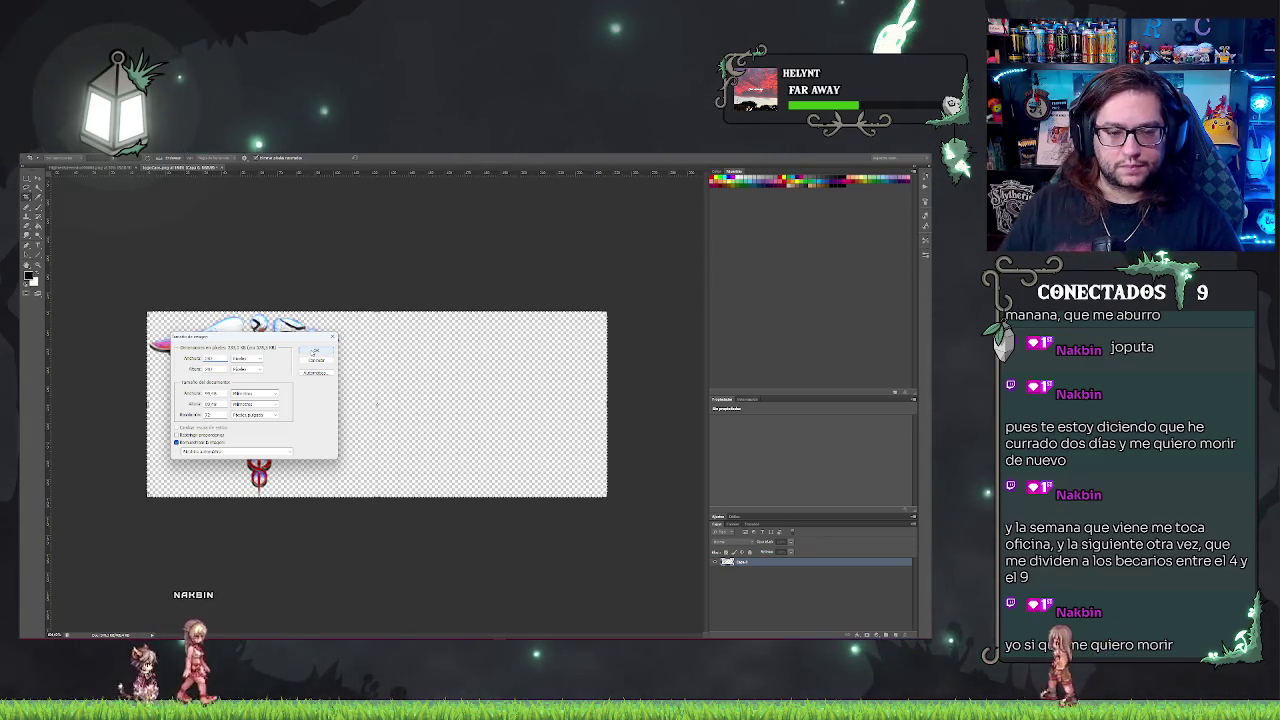
pyautogui.click(314, 350)
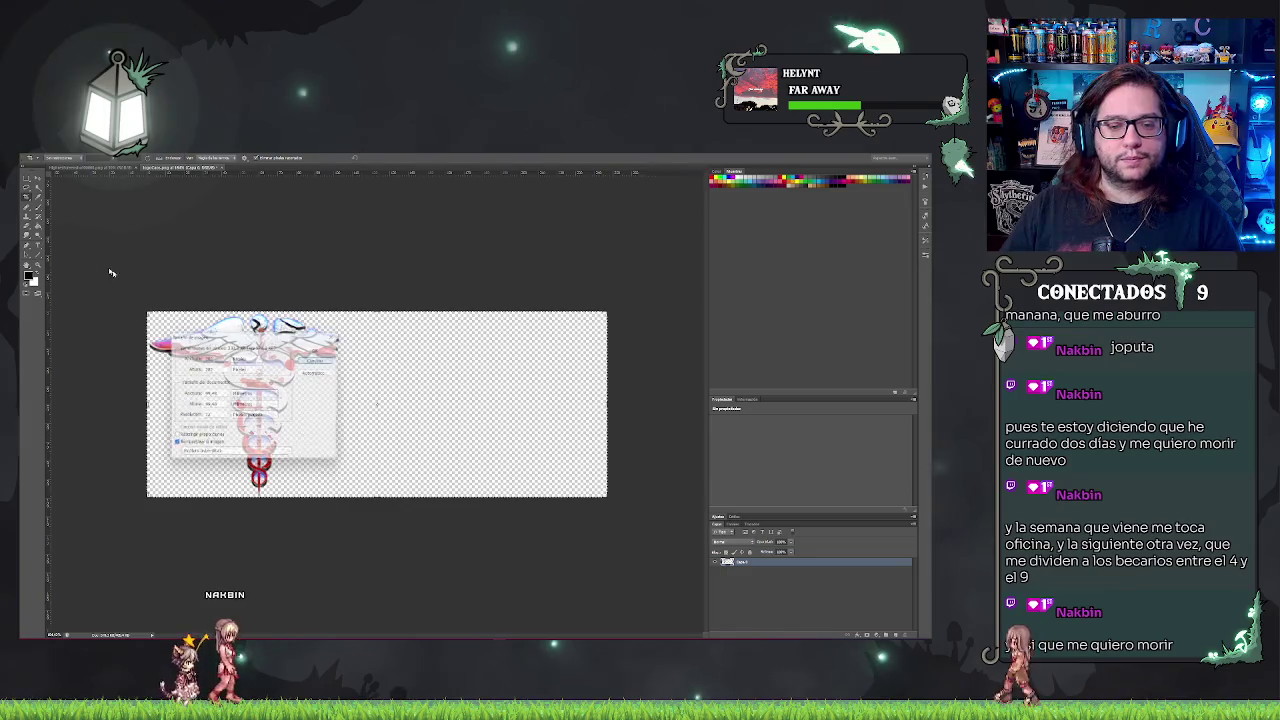
pyautogui.click(108, 158)
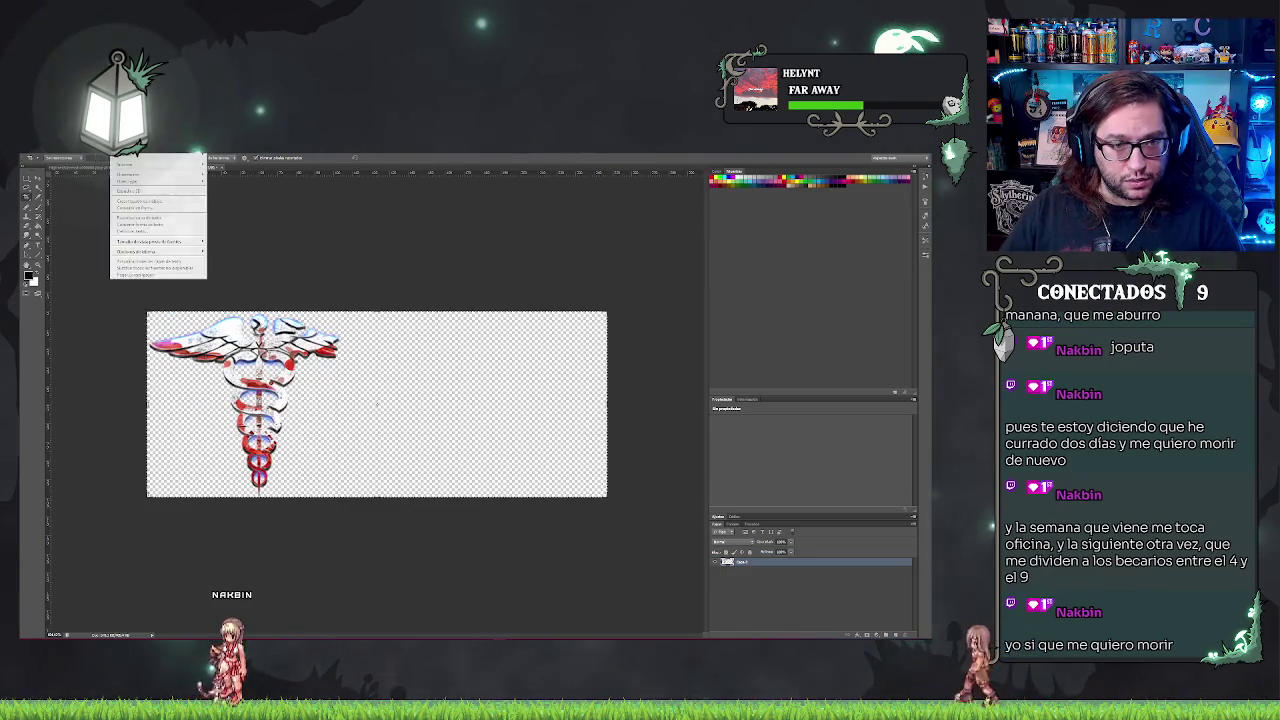
pyautogui.moveTo(108, 158)
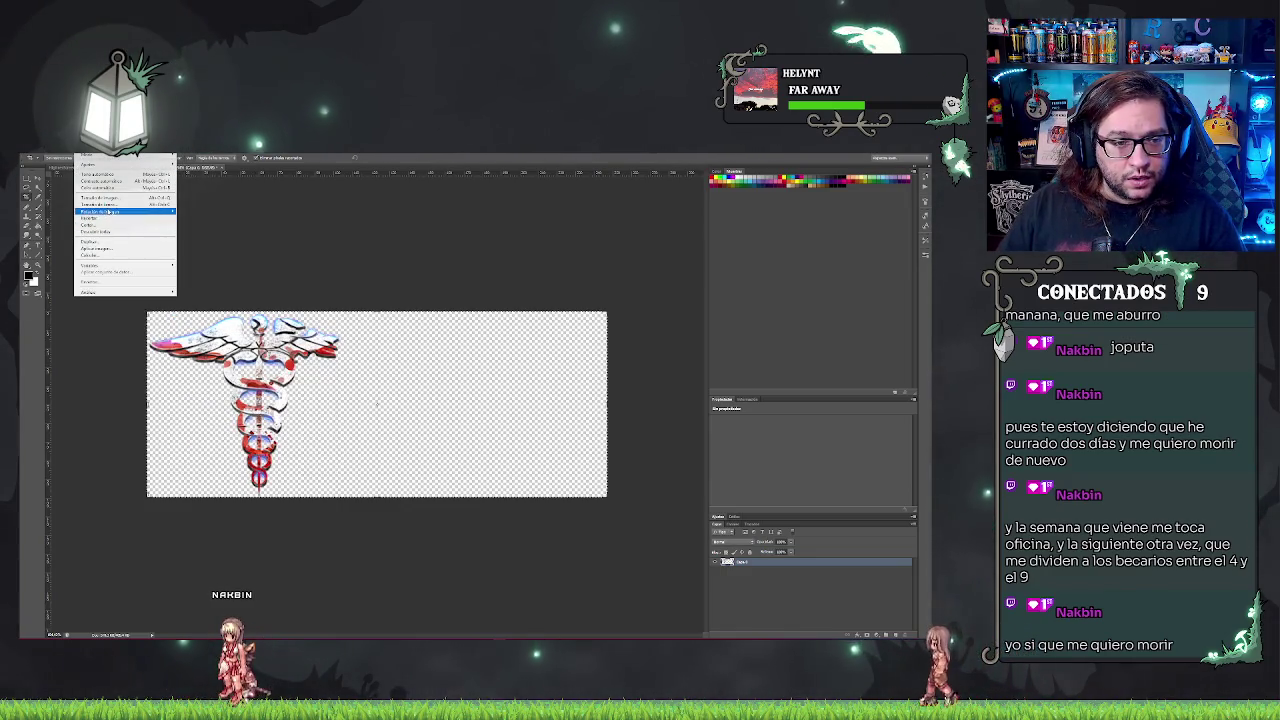
# - Shrink the canvas through Canvas Size, then undo the resize
pyautogui.click(100, 204)
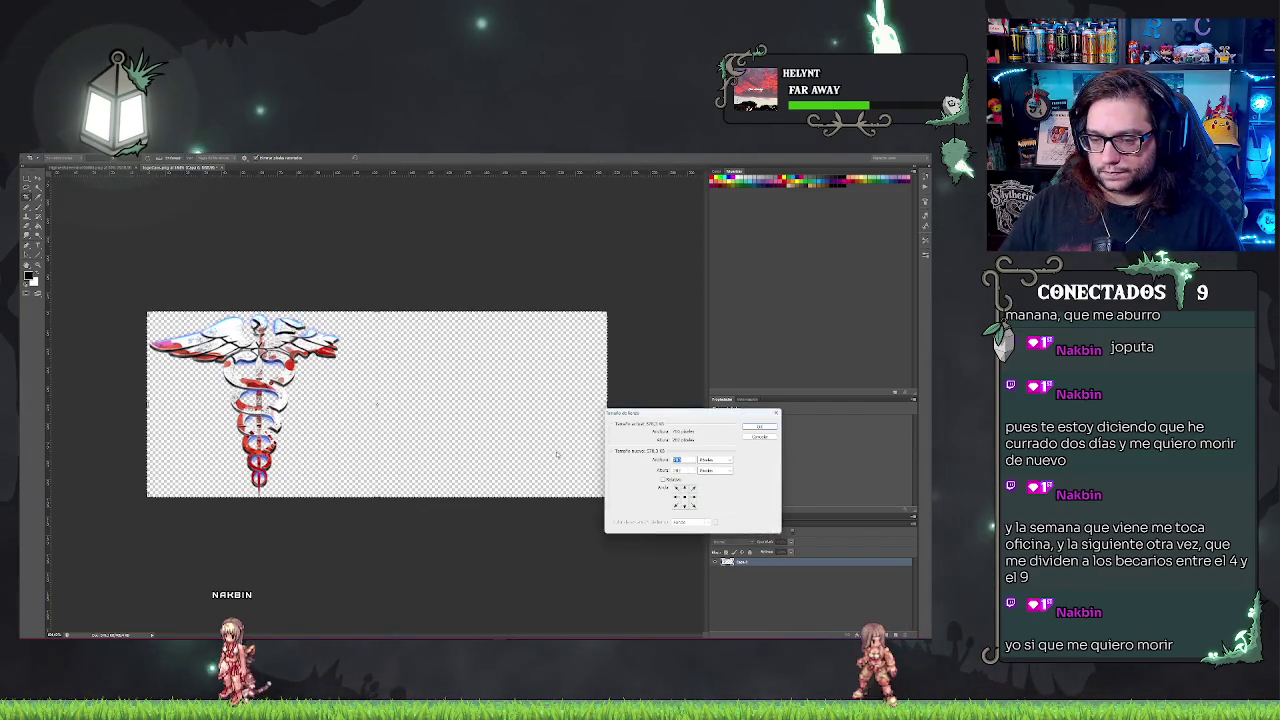
pyautogui.click(745, 428)
pyautogui.click(450, 320)
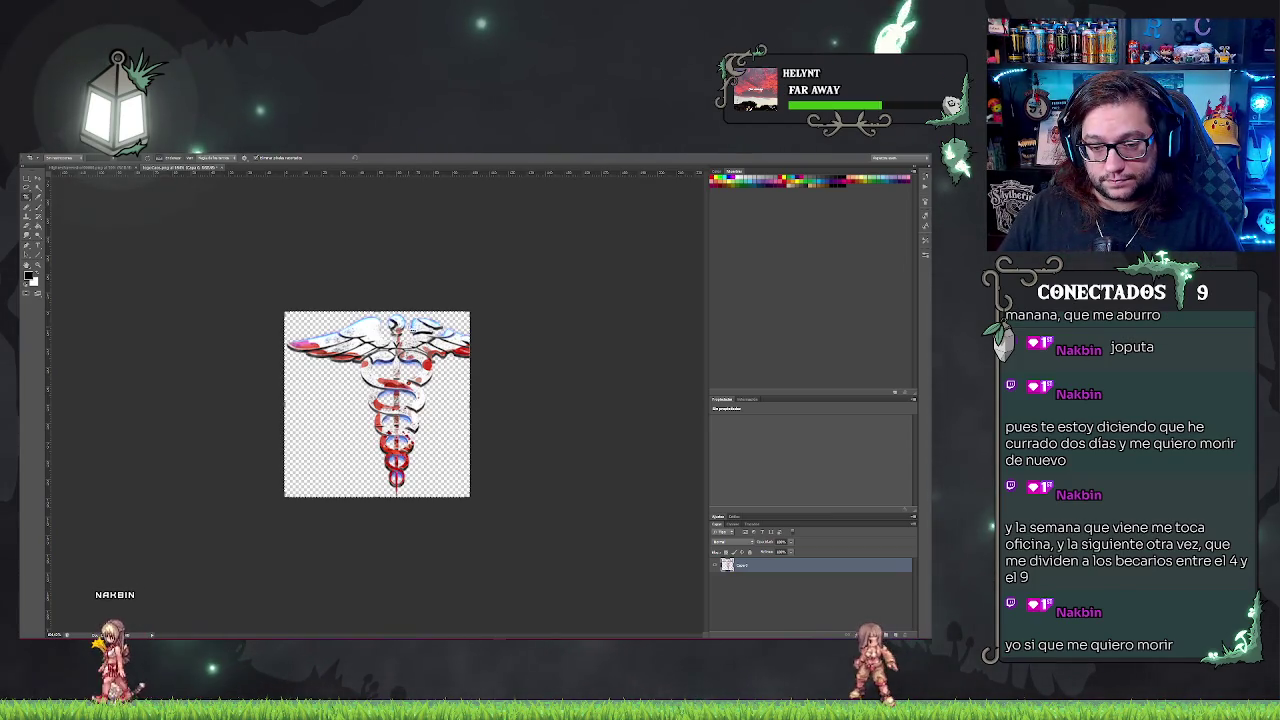
pyautogui.hotkey('ctrl', 'z')
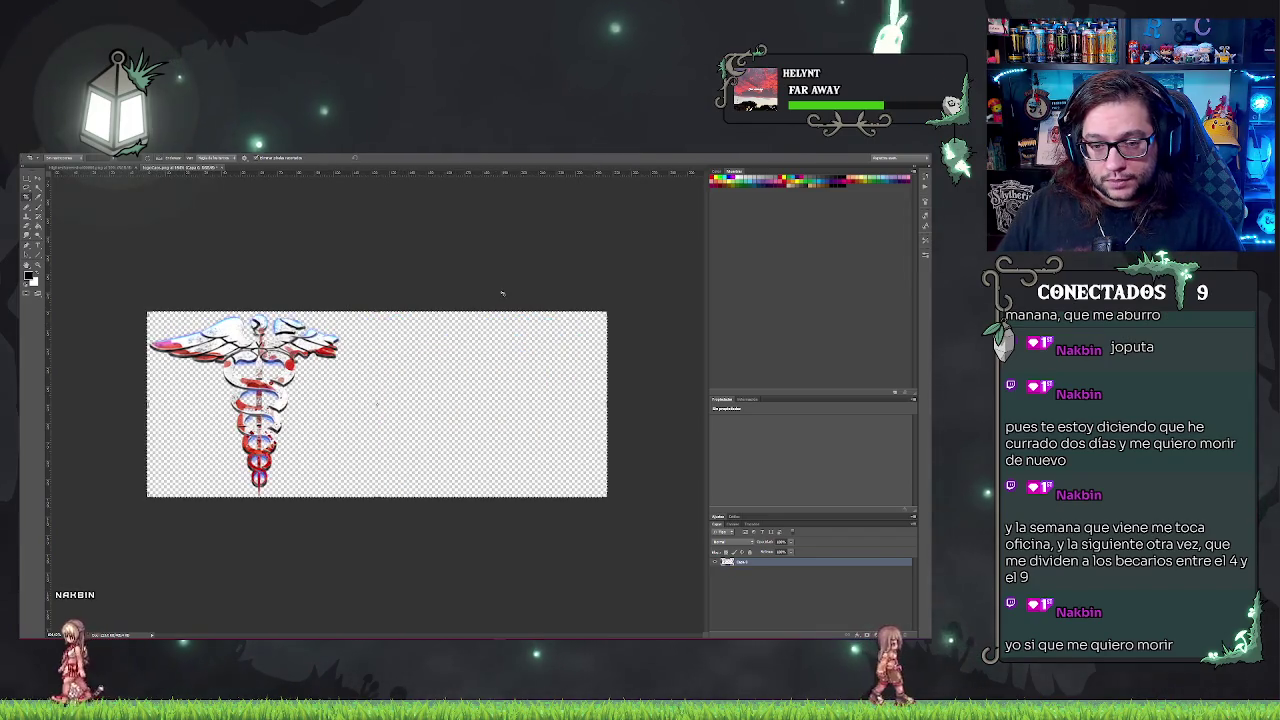
# - Adjust the crop area's height and commit the crop
pyautogui.moveTo(376, 497); pyautogui.dragTo(380, 508)
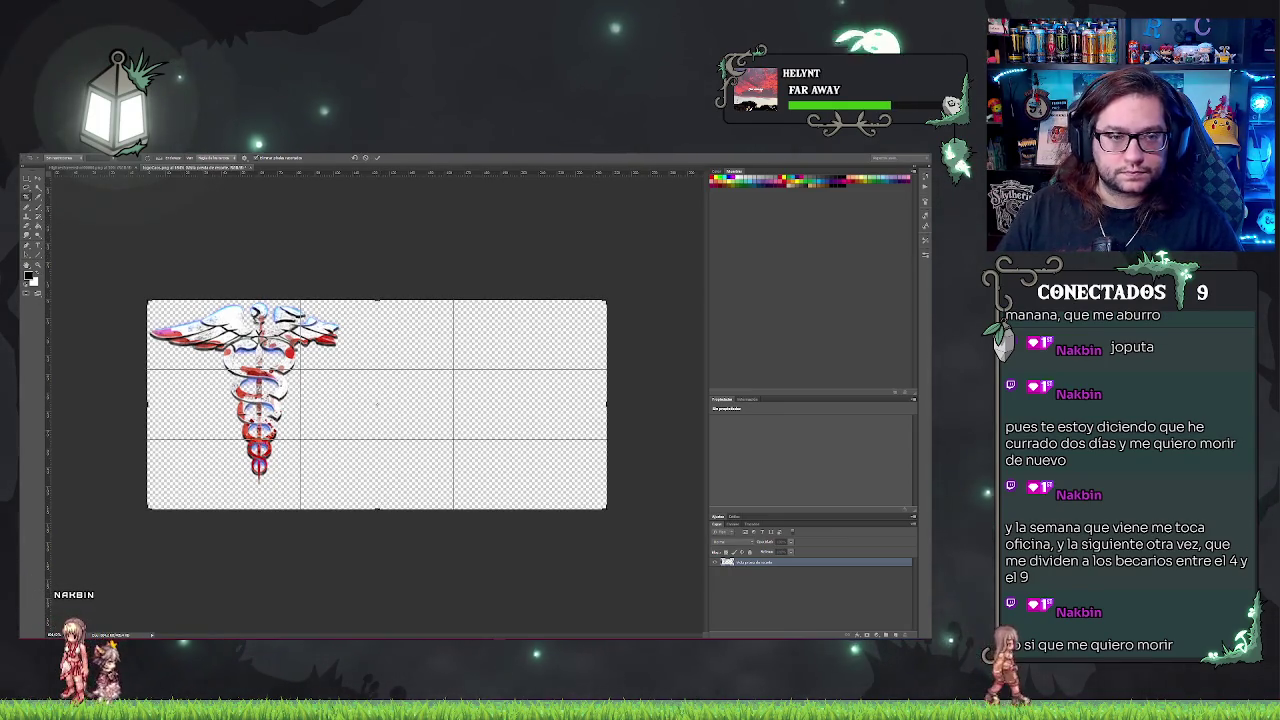
pyautogui.click(80, 157)
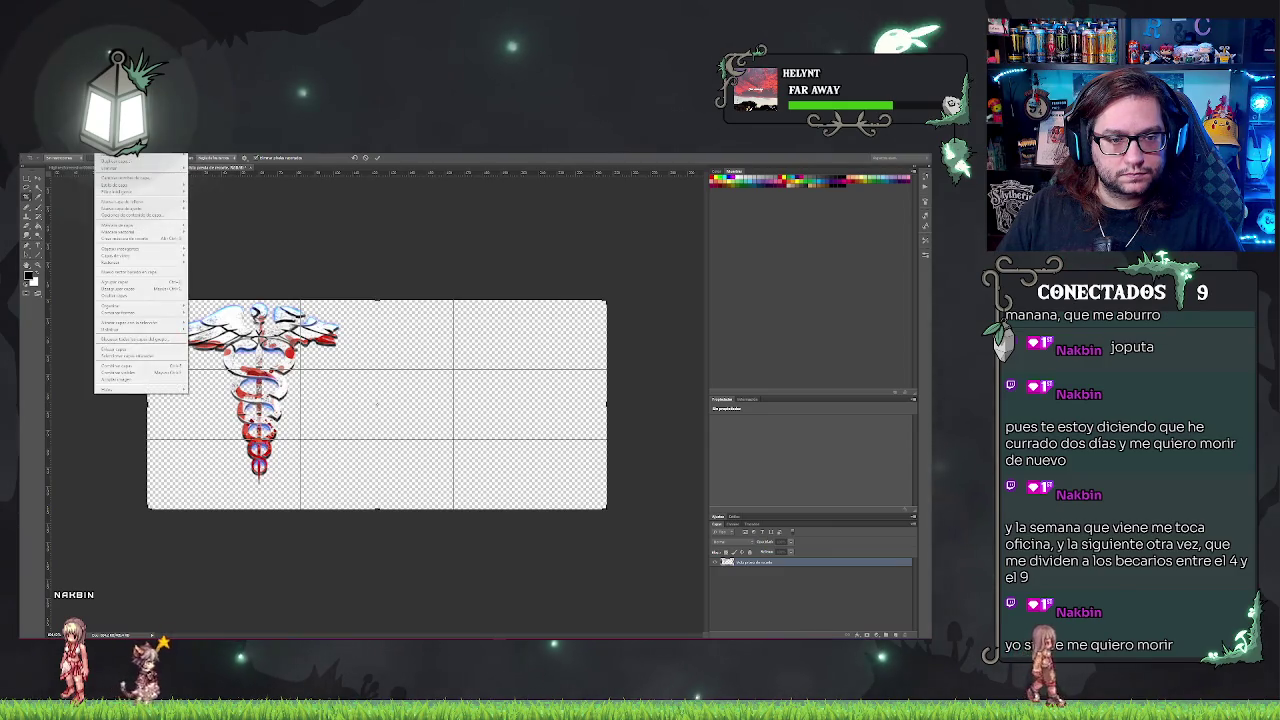
pyautogui.click(80, 157)
pyautogui.press('Return')
# - Set the canvas to a narrower square width in pixels, accepting the clipping
pyautogui.click(80, 157)
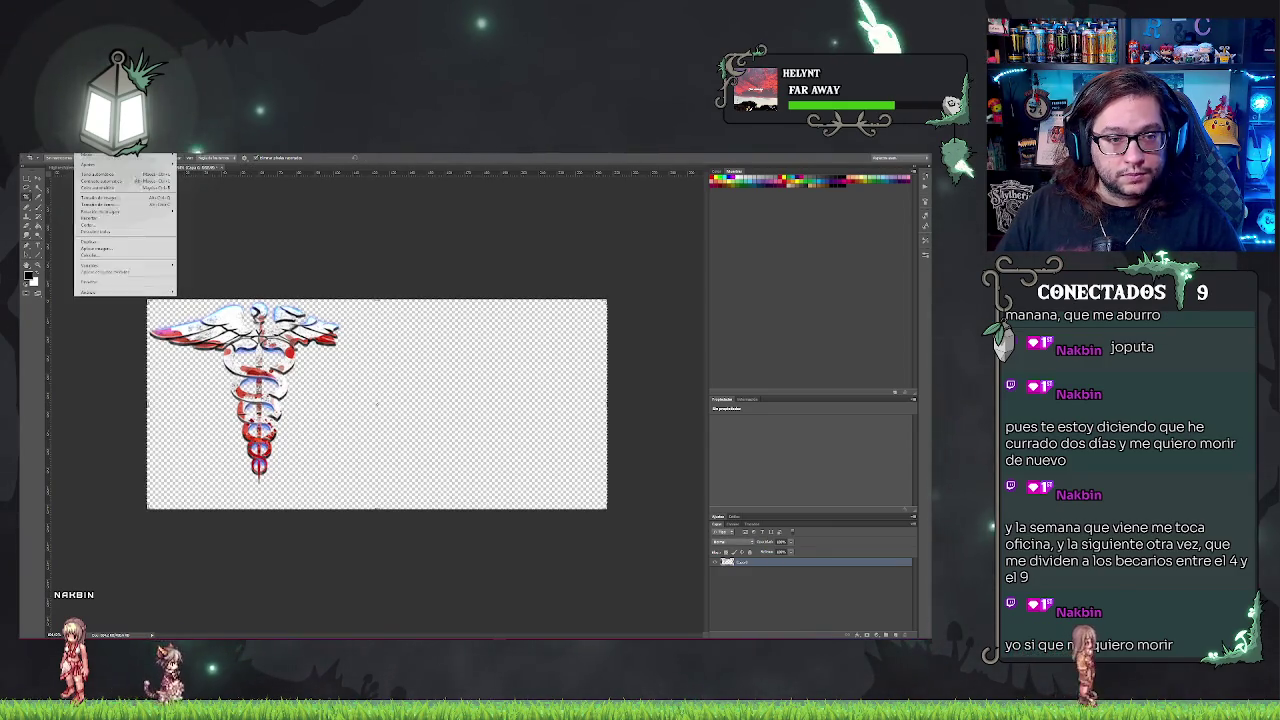
pyautogui.click(100, 204)
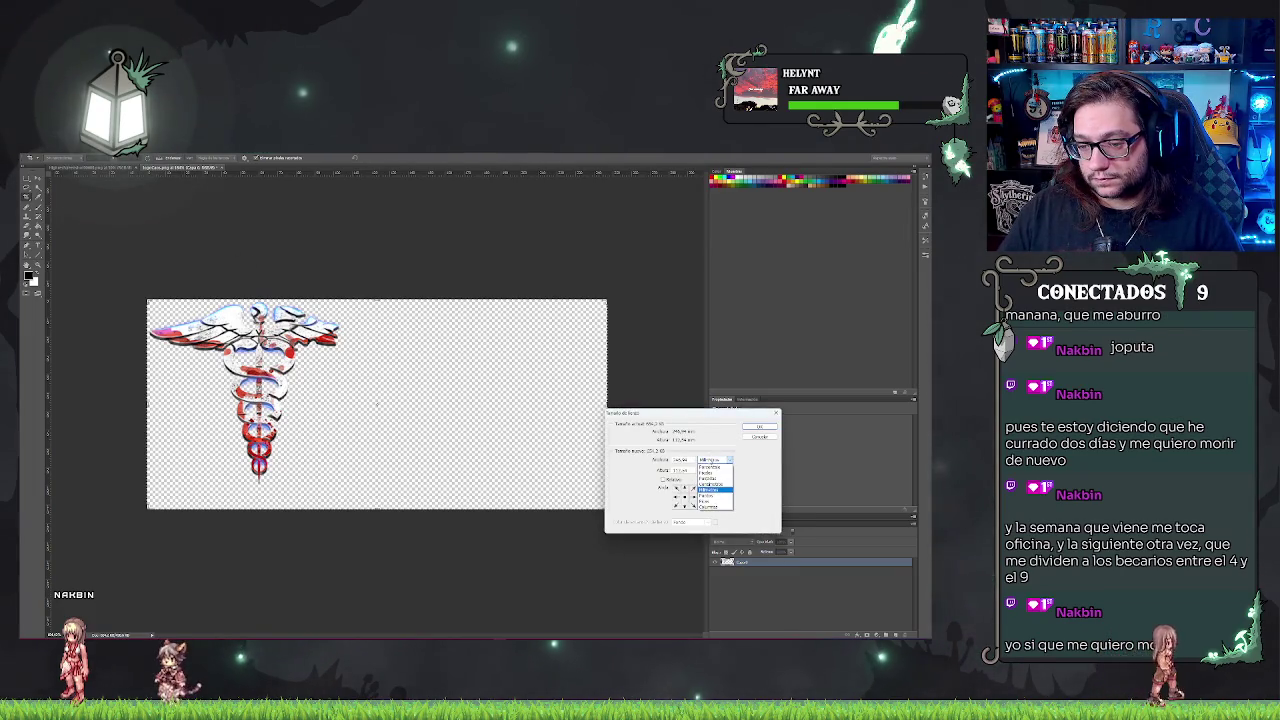
pyautogui.click(717, 478)
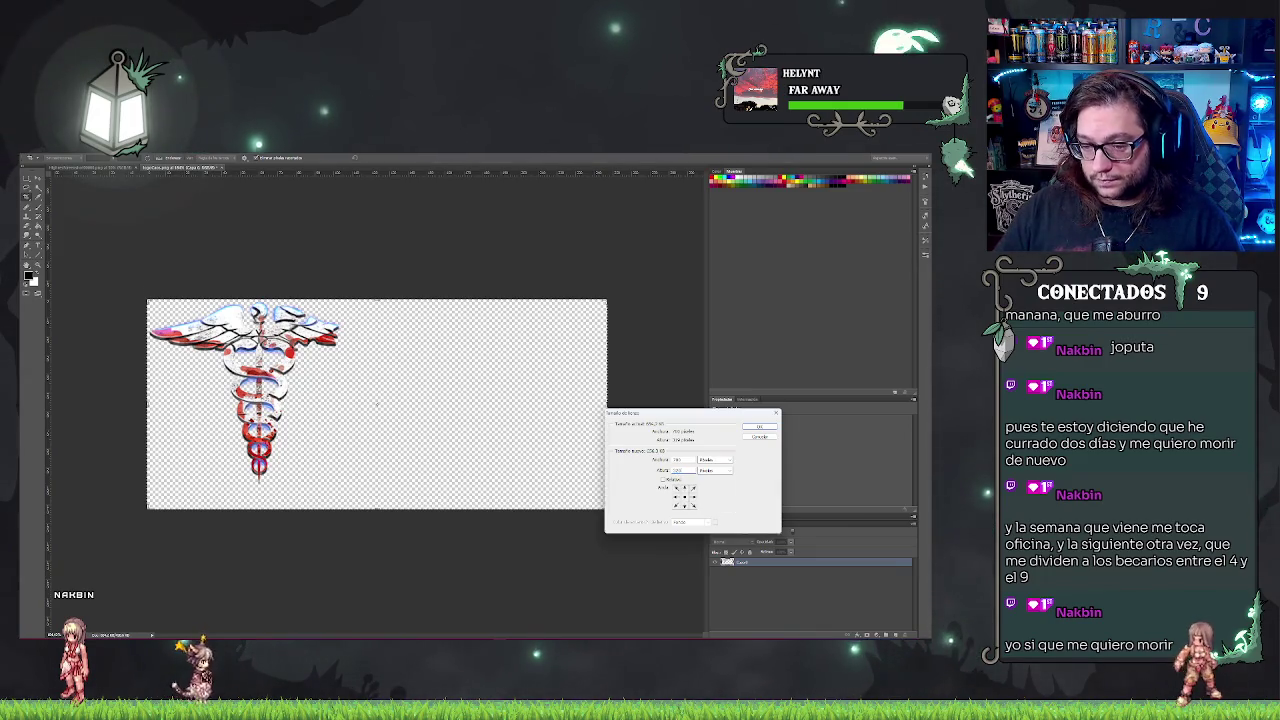
pyautogui.doubleClick(680, 459)
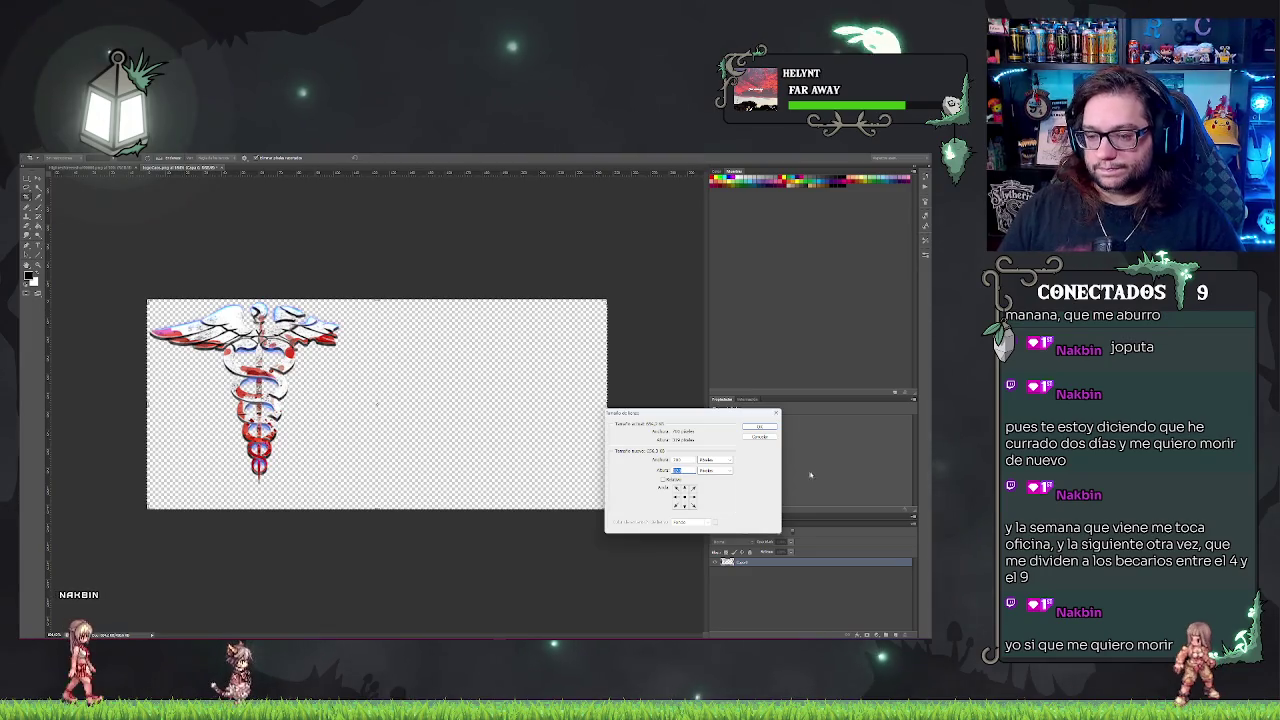
pyautogui.doubleClick(677, 459)
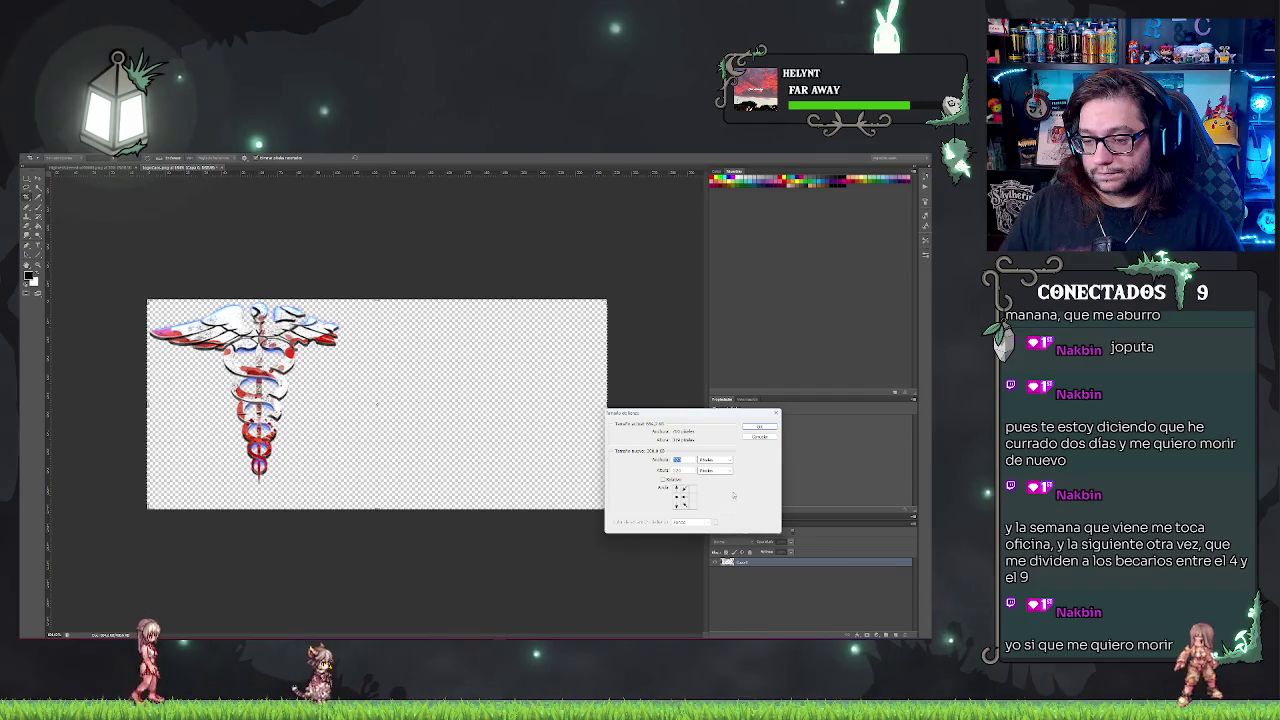
pyautogui.click(762, 428)
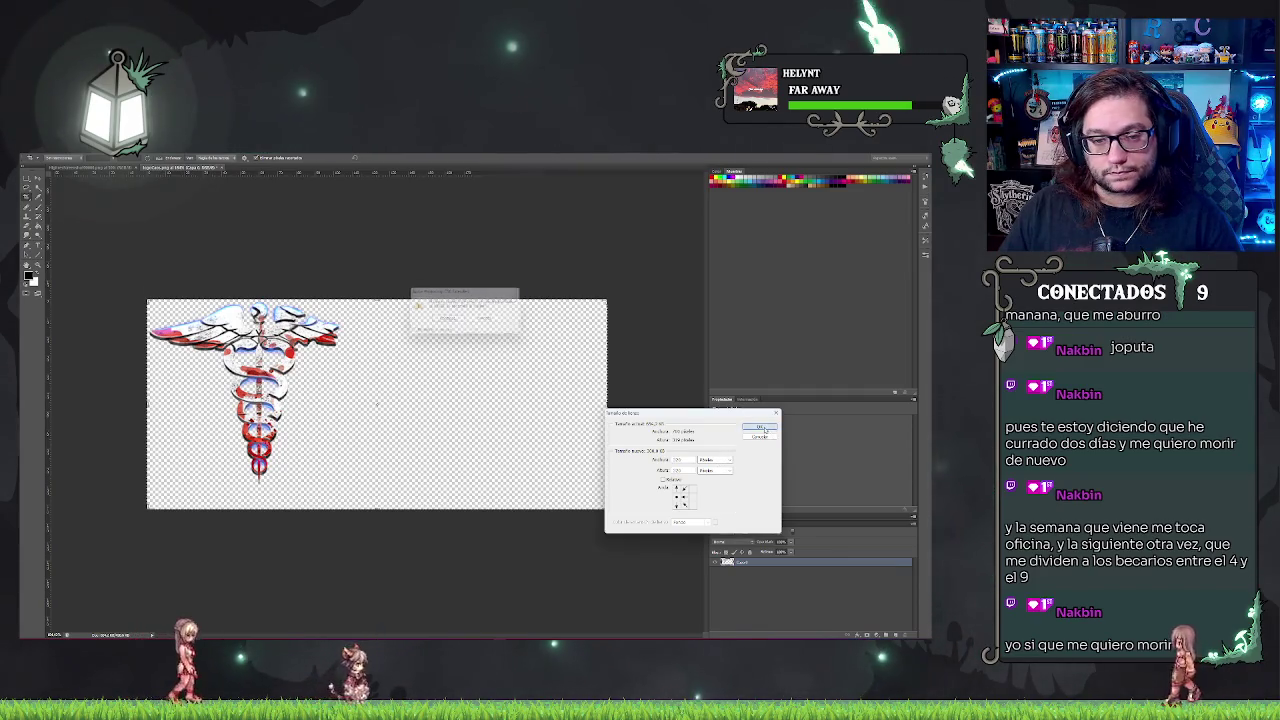
pyautogui.click(445, 321)
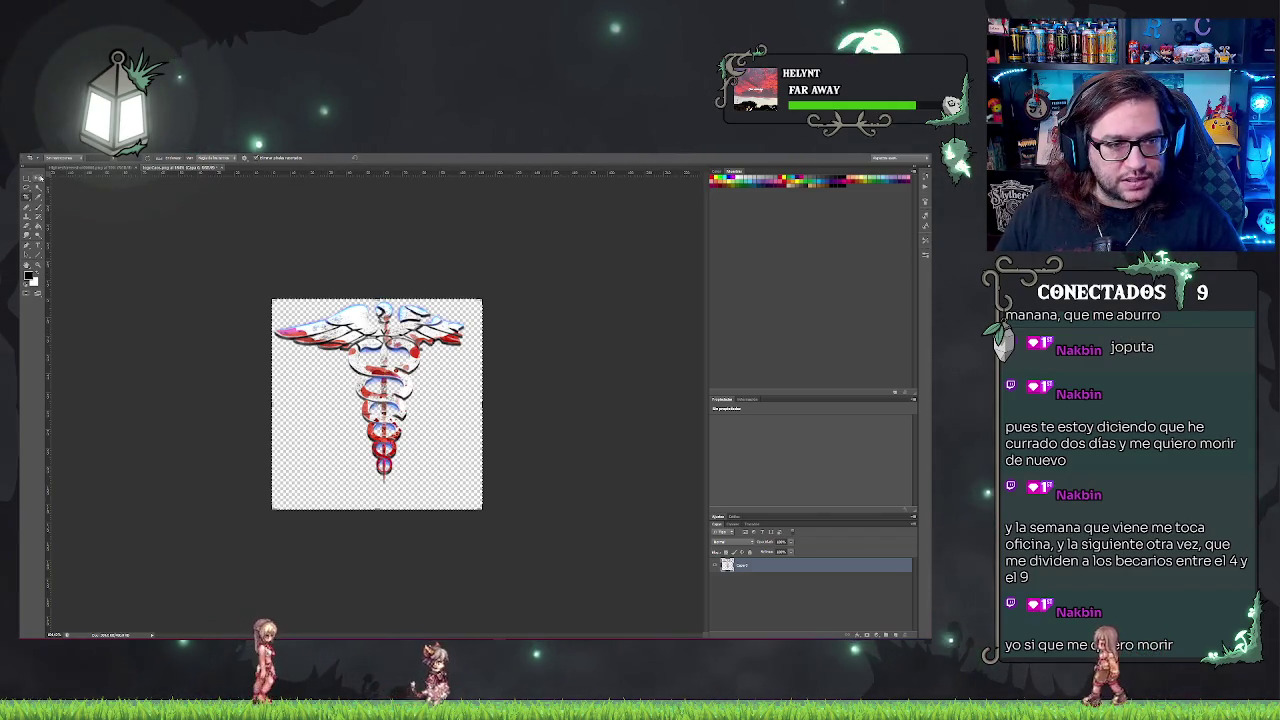
# - Drag the caduceus layer to centre it on the square canvas, checking at different zooms
pyautogui.press('v')
pyautogui.moveTo(380, 340); pyautogui.dragTo(391, 355)
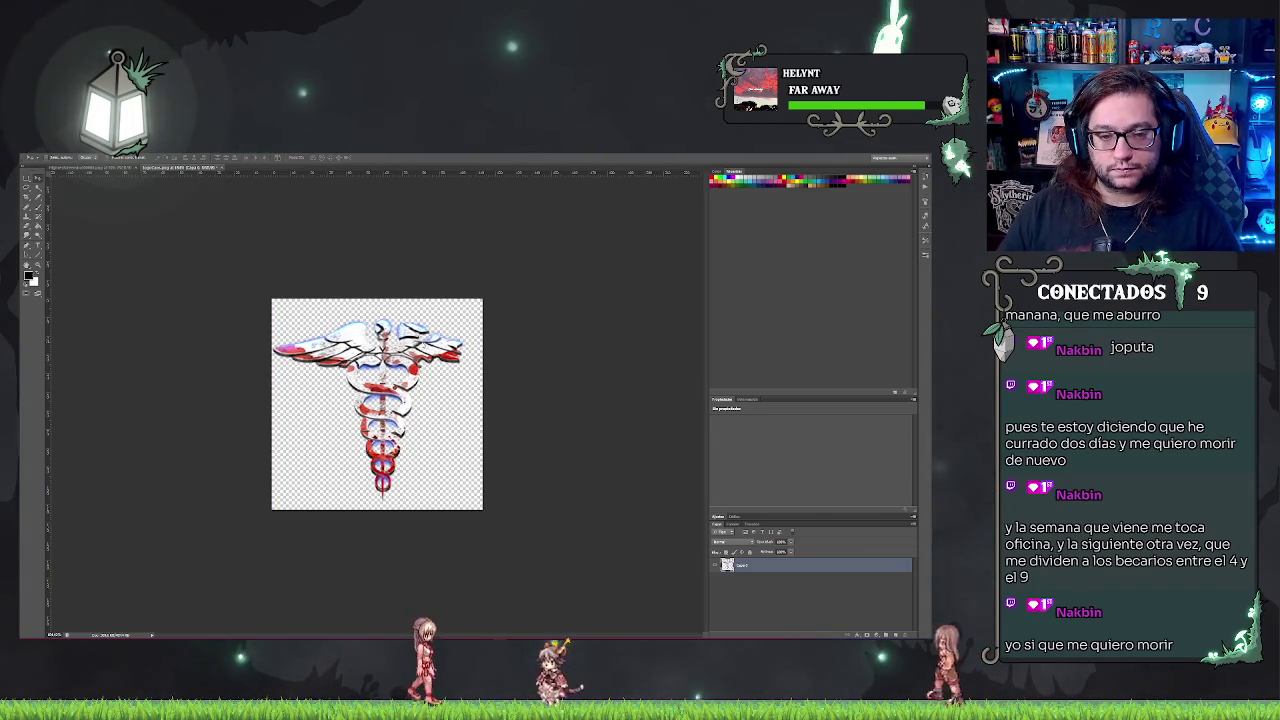
pyautogui.hotkey('ctrl', '-')
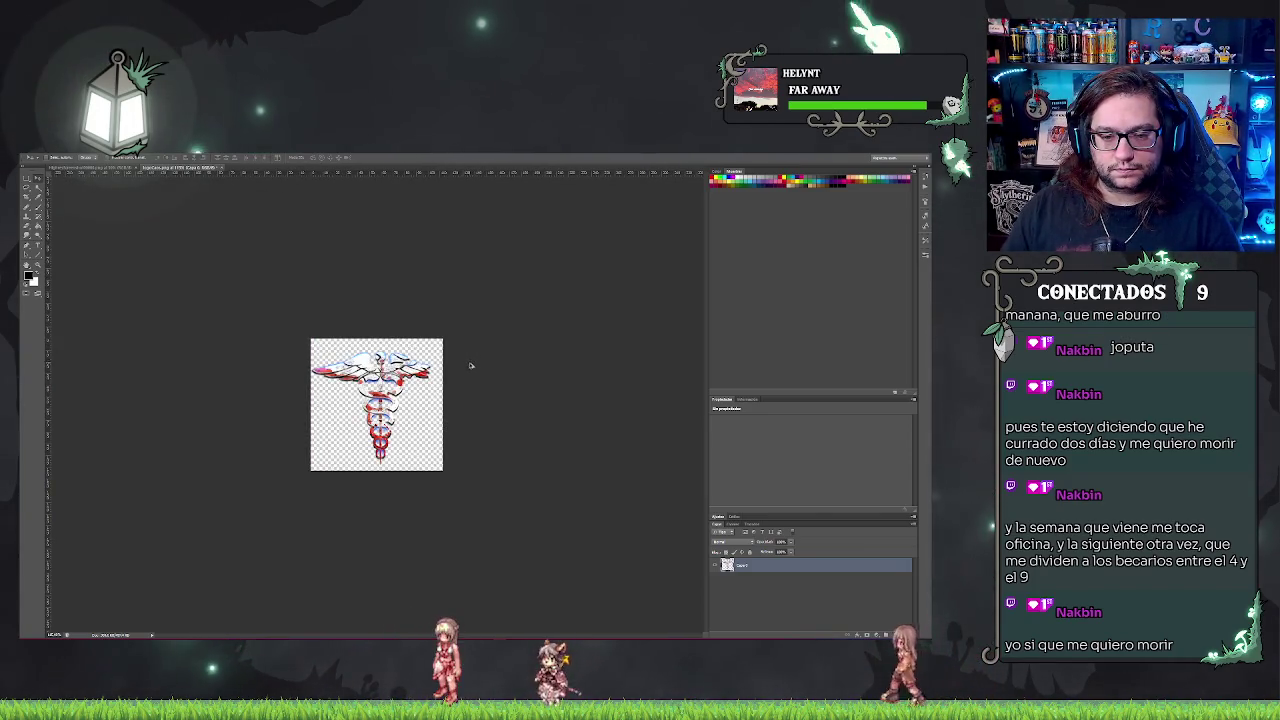
pyautogui.hotkey('ctrl', '+')
pyautogui.hotkey('ctrl', '+')
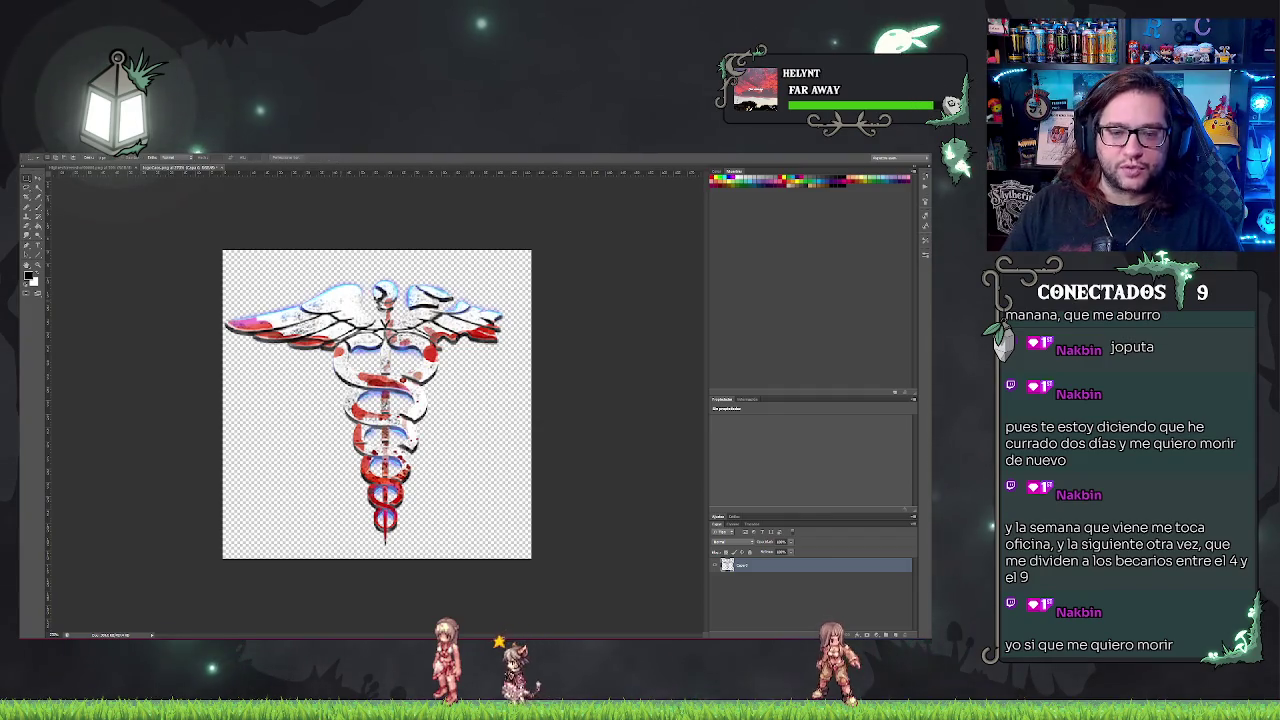
# - Try a horizontal flip in Free Transform, undo it, then deselect the layer and zoom out
pyautogui.rightClick(340, 300)
pyautogui.click(384, 348)
pyautogui.rightClick(384, 348)
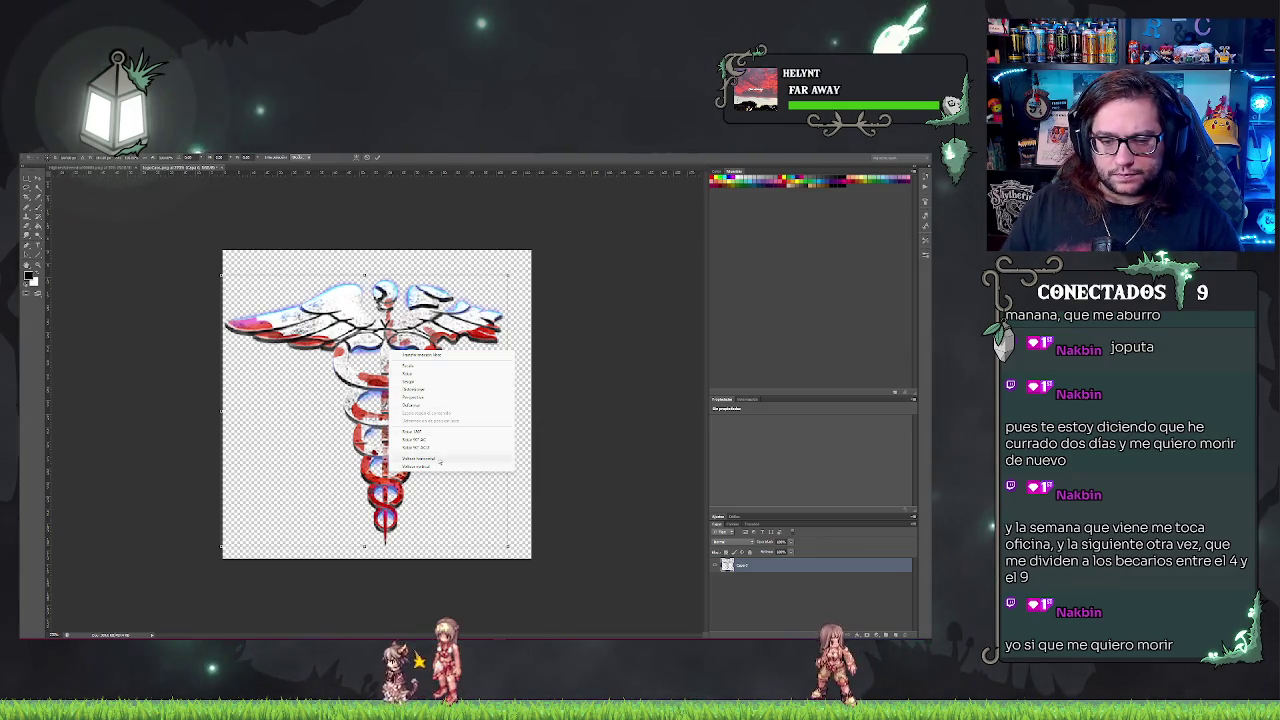
pyautogui.click(438, 457)
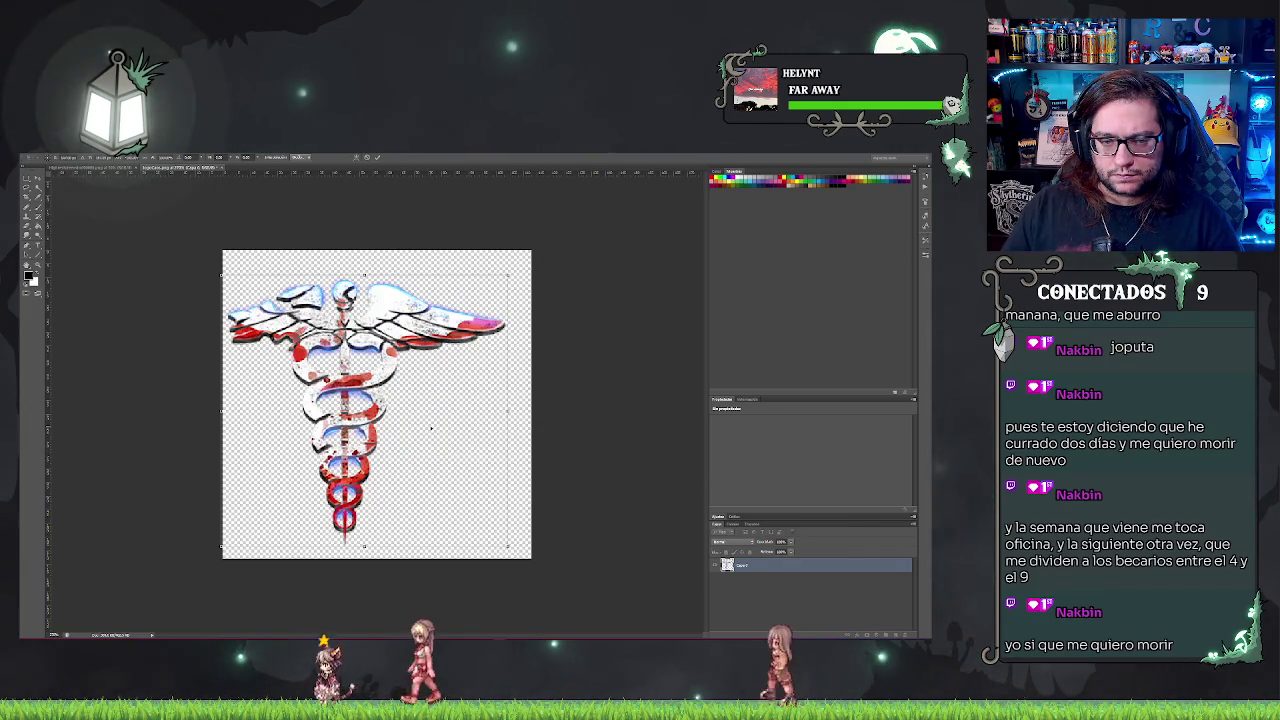
pyautogui.hotkey('ctrl', 'z')
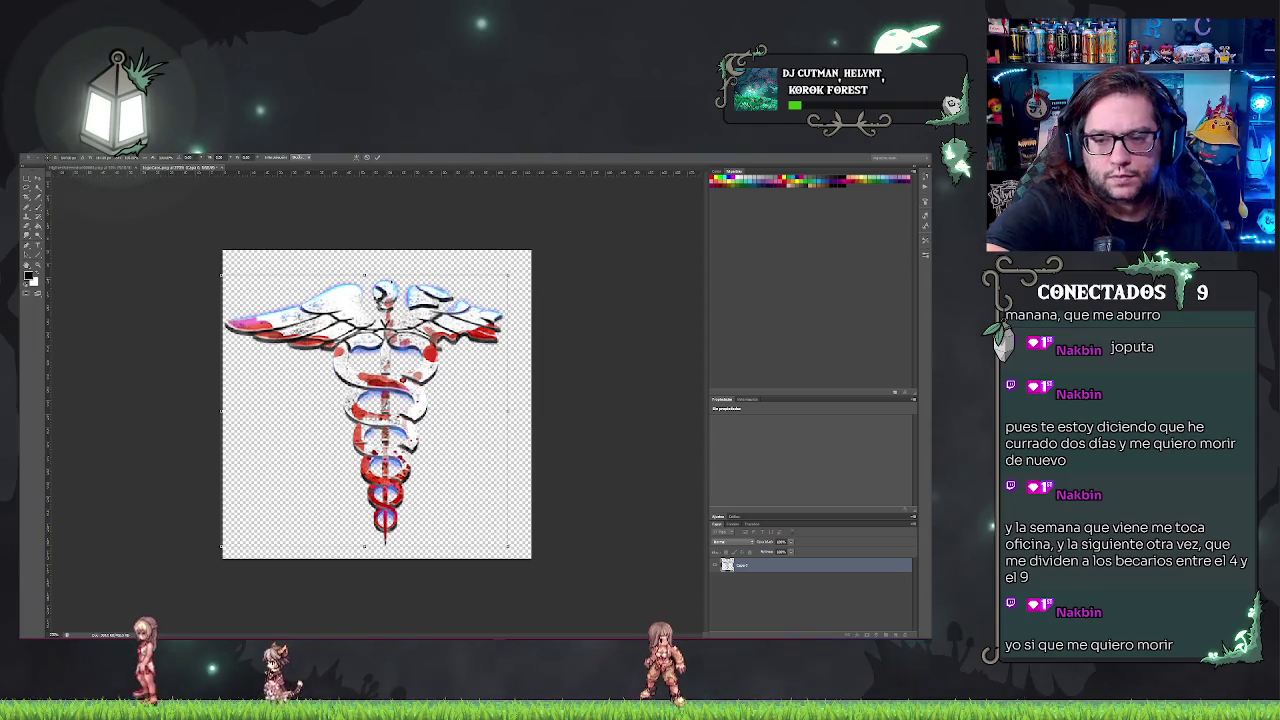
pyautogui.click(591, 270)
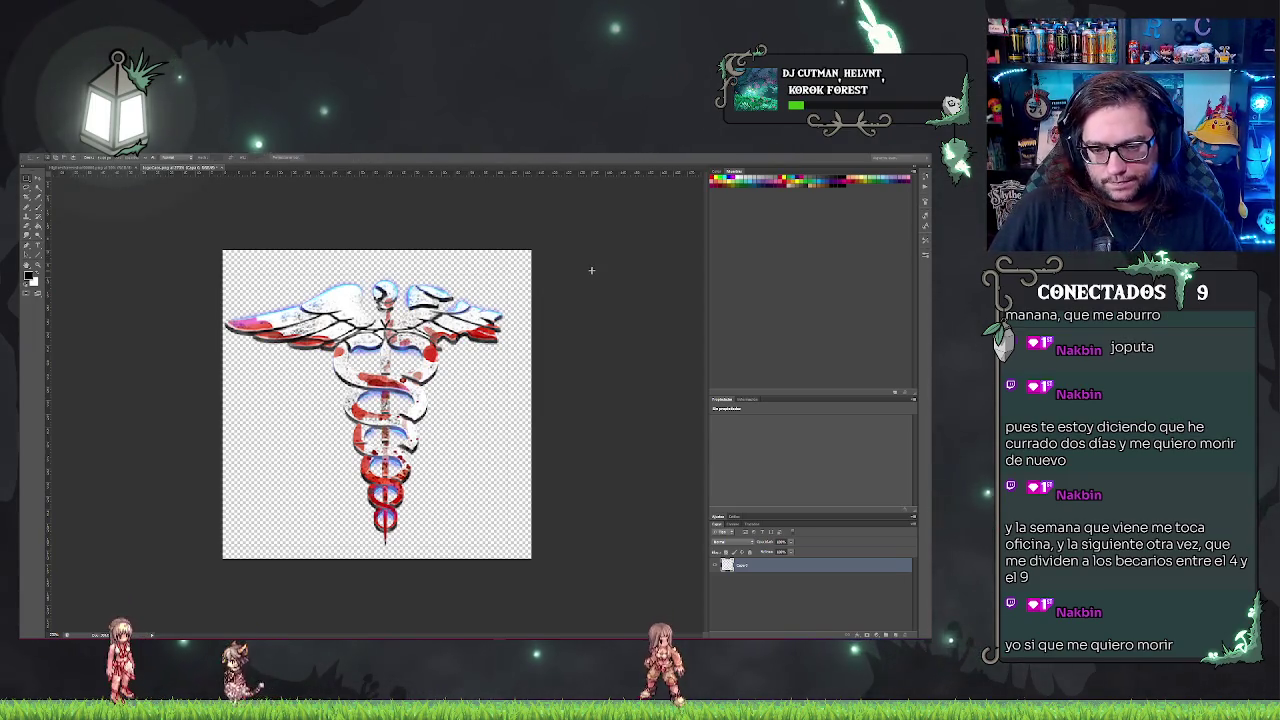
pyautogui.click(790, 625)
pyautogui.scroll(-3, 586, 466)
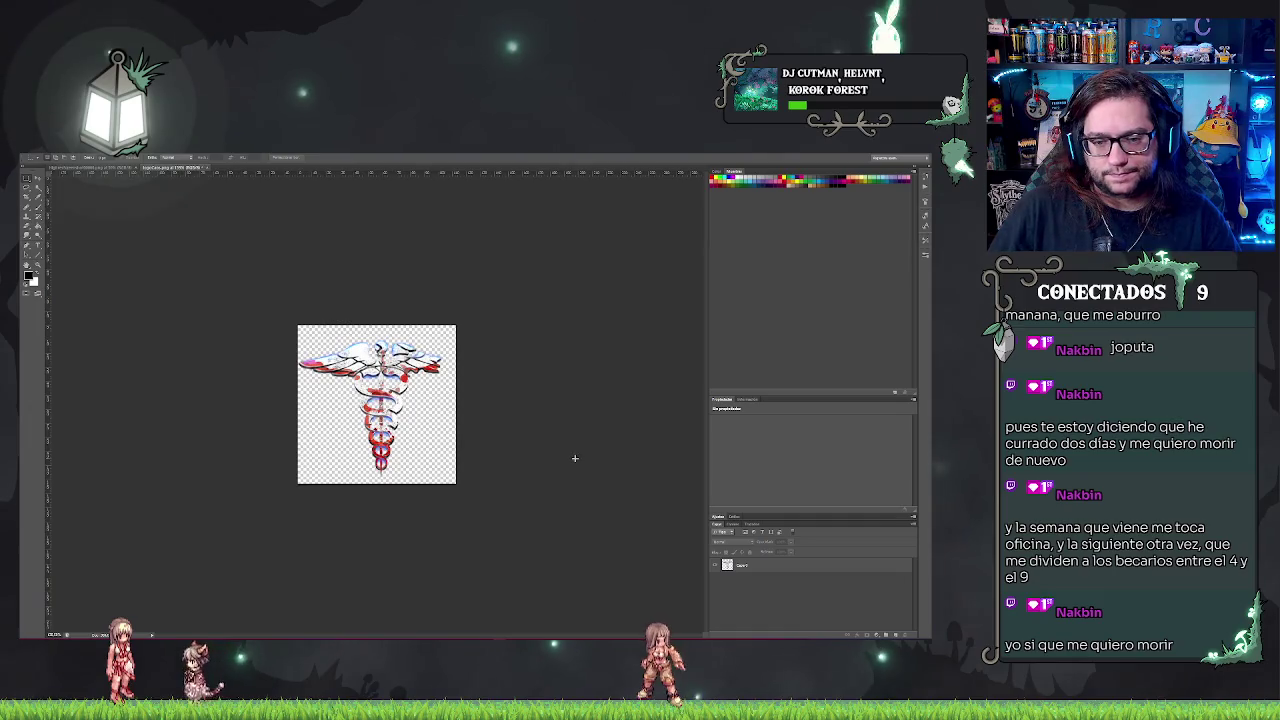
pyautogui.scroll(1, 563, 443)
pyautogui.scroll(1, 563, 443)
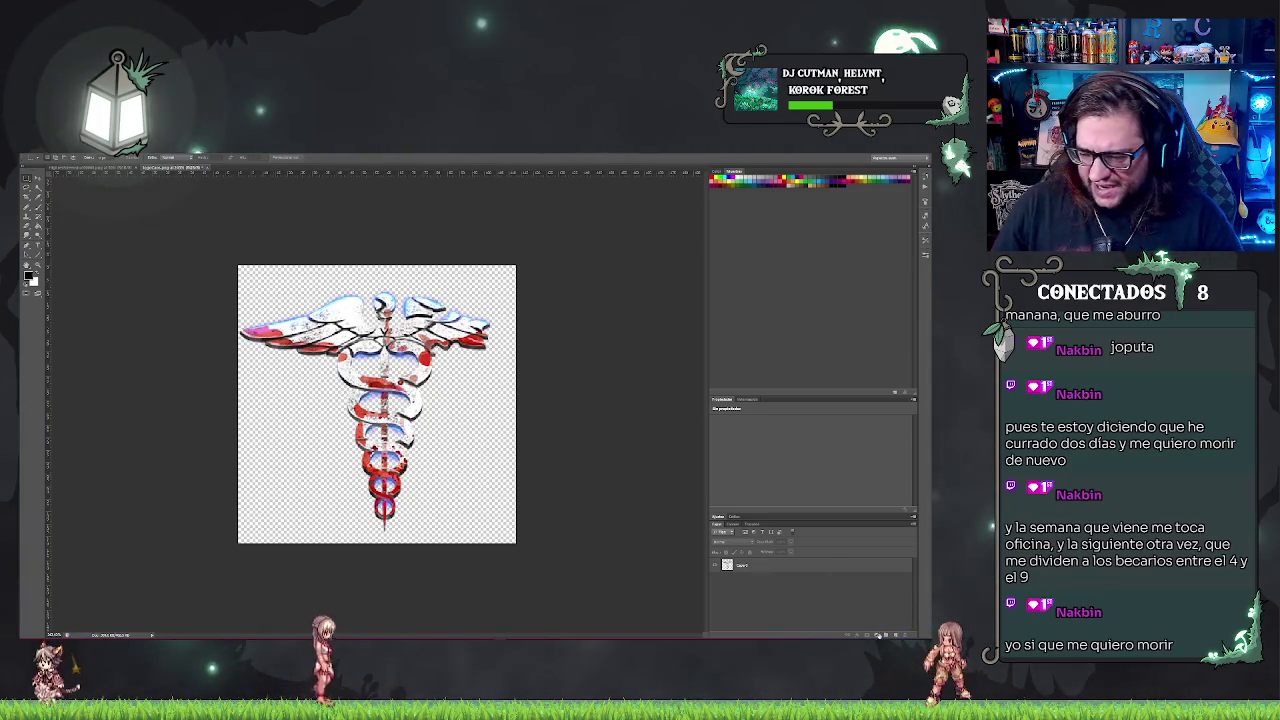
pyautogui.press('super+n')
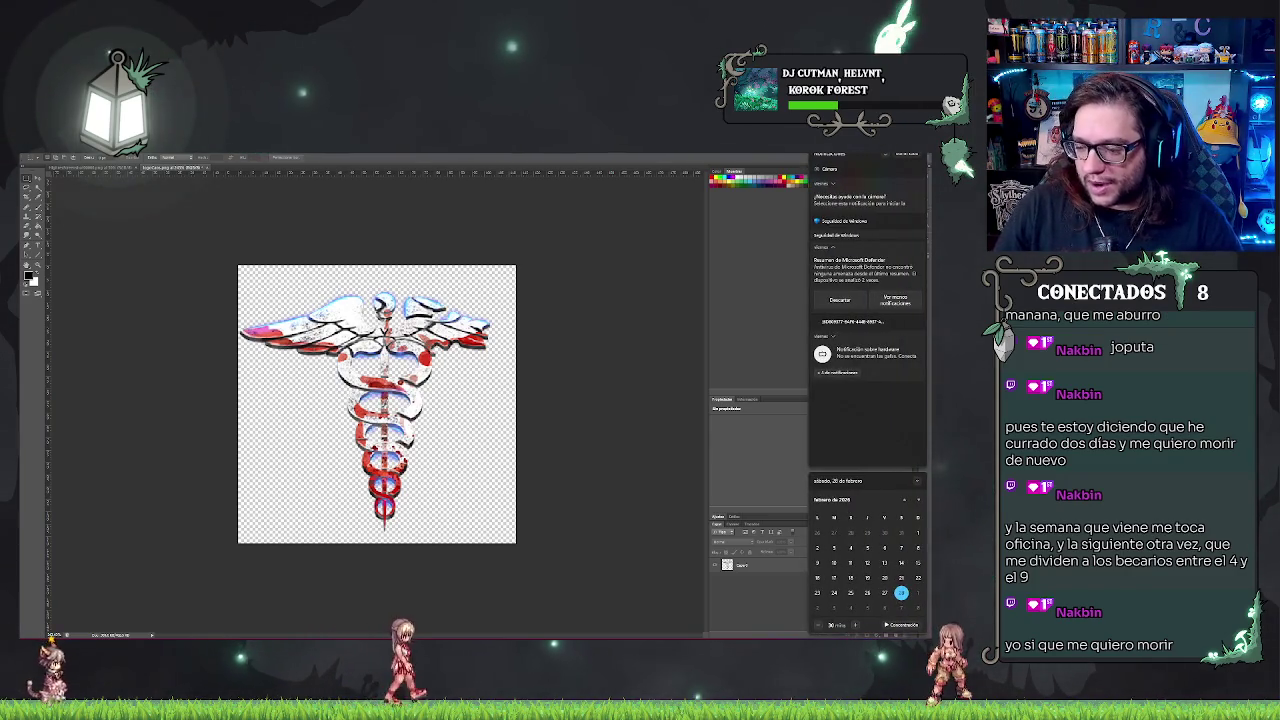
pyautogui.press('Escape')
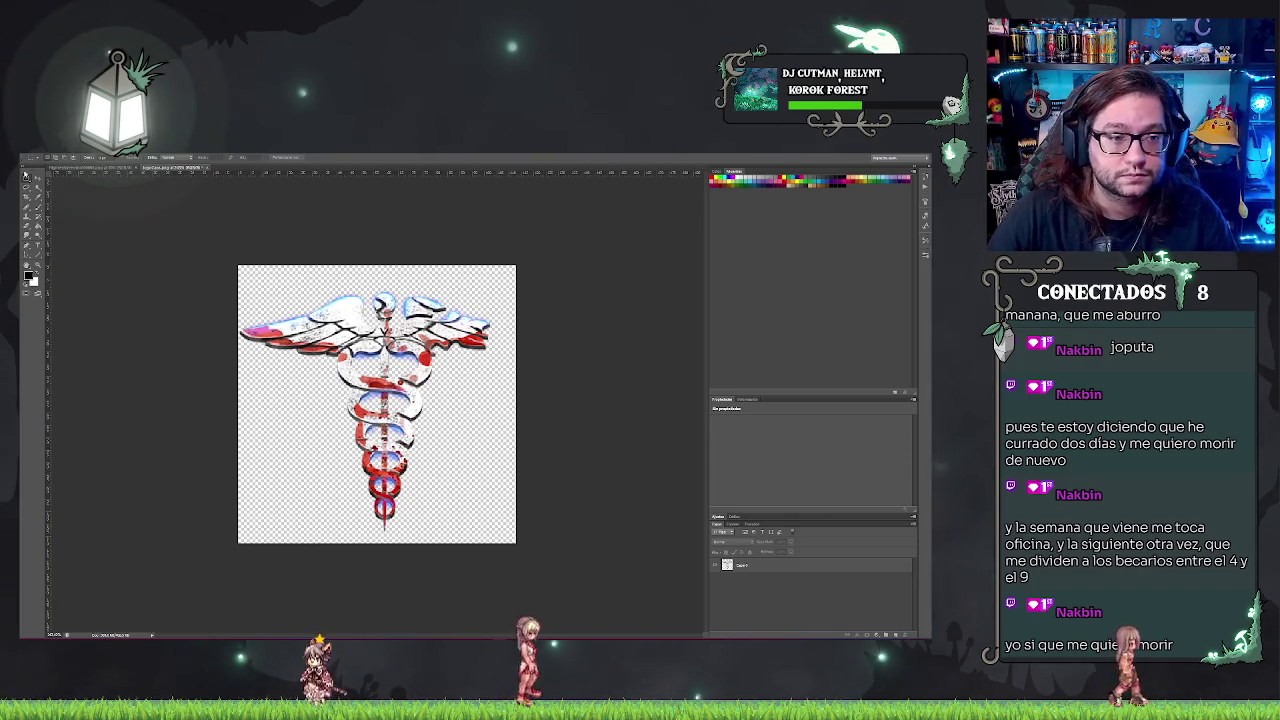
pyautogui.press('v')
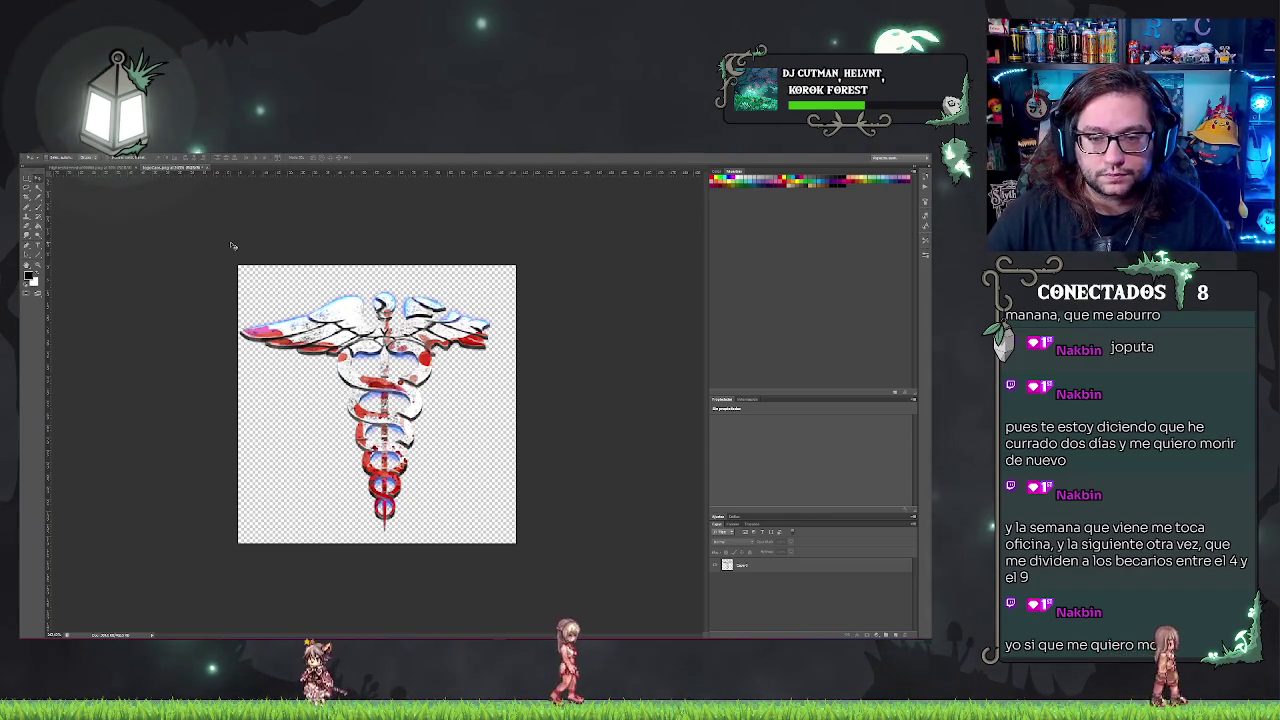
pyautogui.click(782, 565)
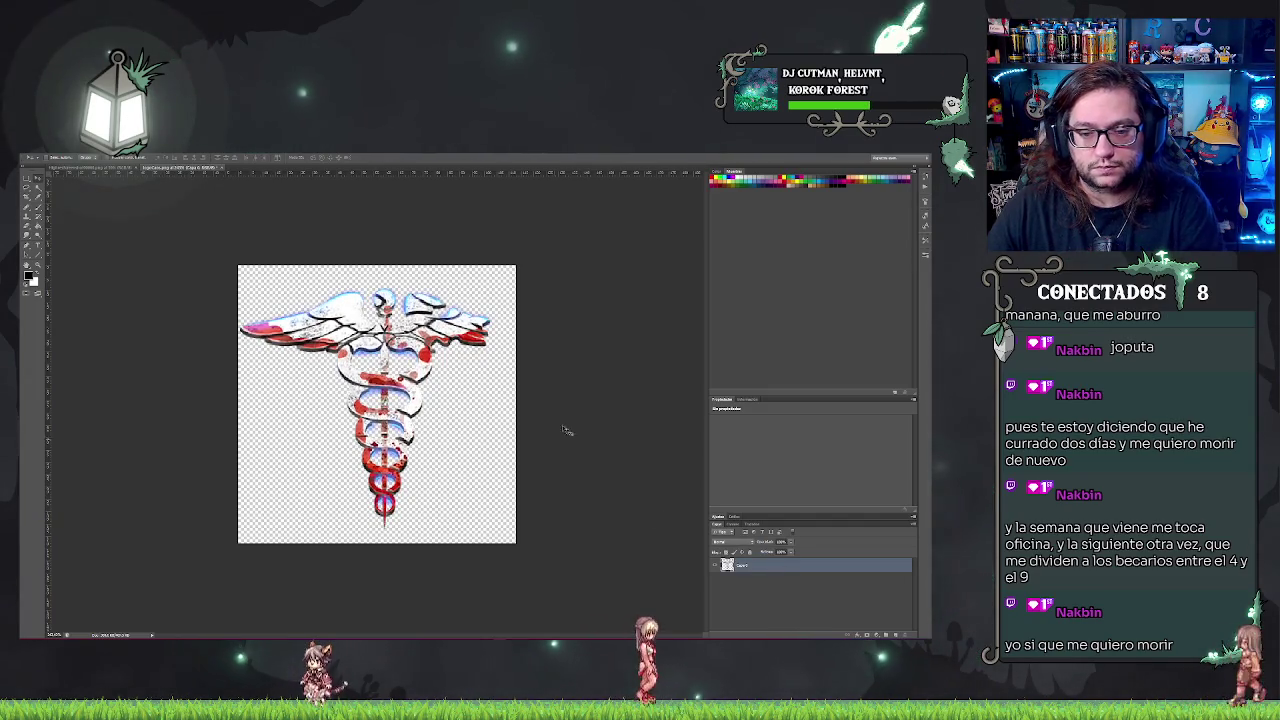
pyautogui.scroll(-2, 250, 420)
pyautogui.scroll(-2, 228, 403)
pyautogui.scroll(1, 226, 403)
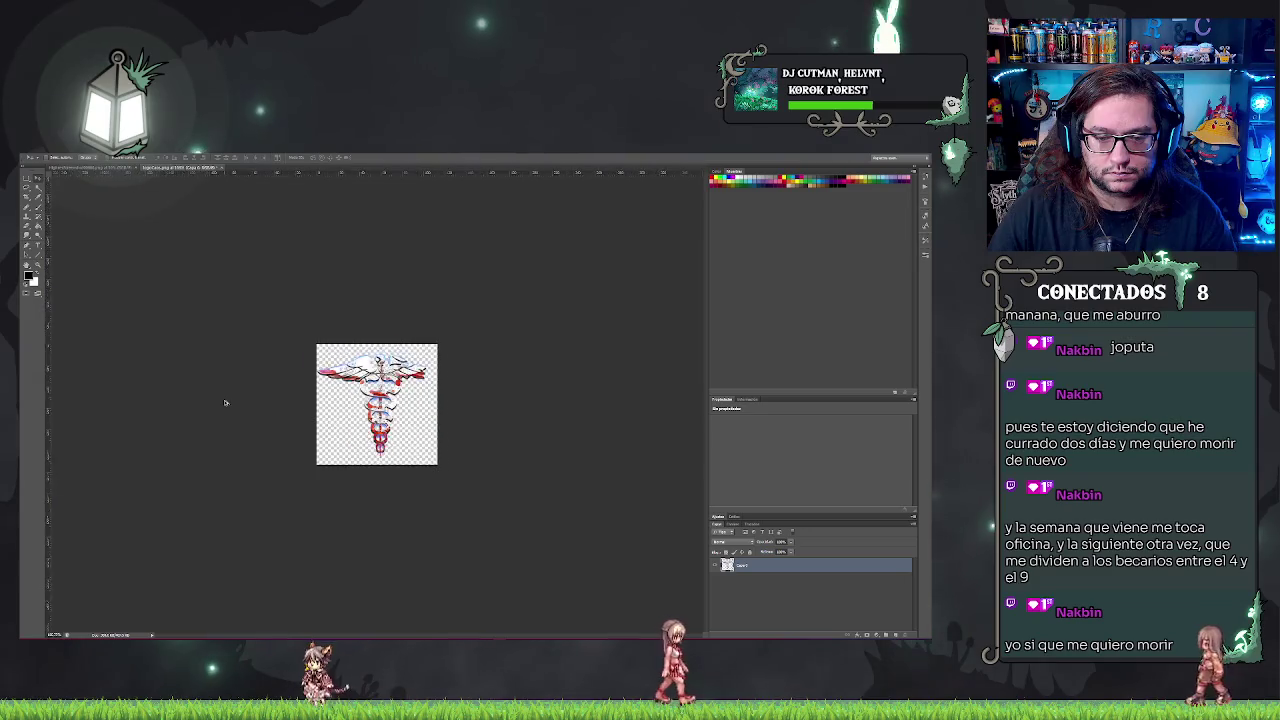
pyautogui.scroll(2, 226, 403)
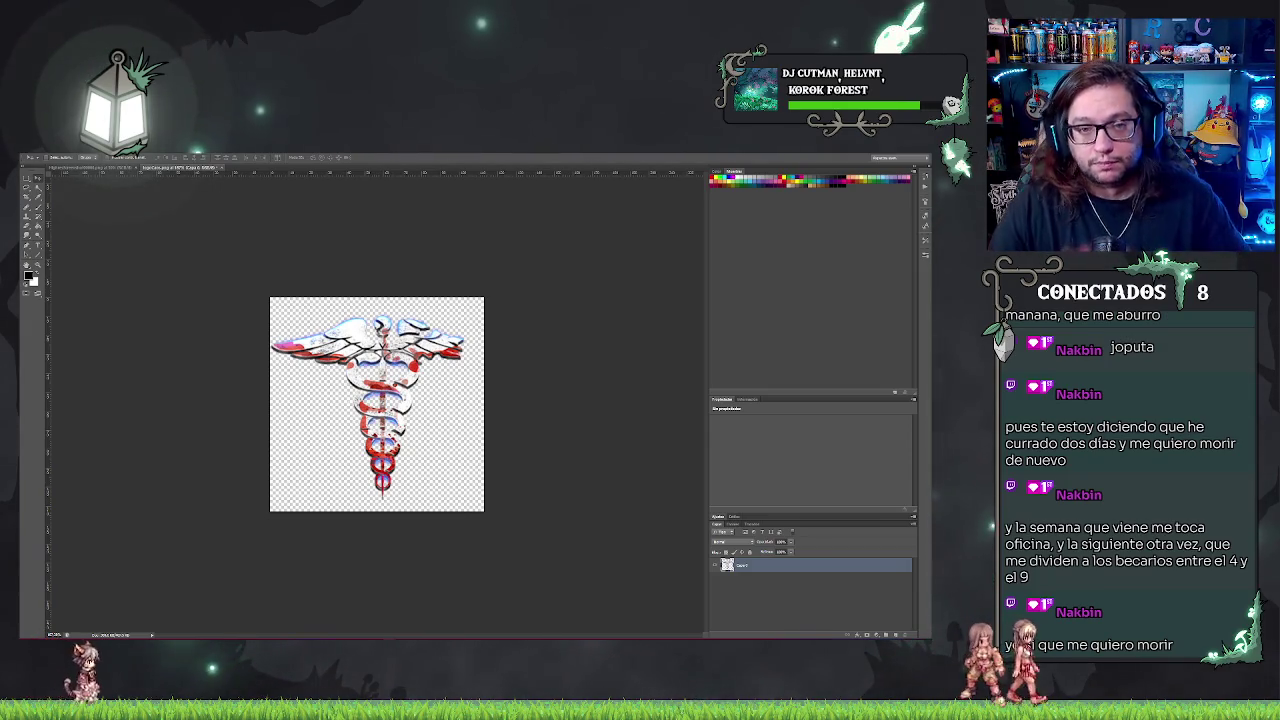
pyautogui.hotkey('ctrl', 'alt', 'i')
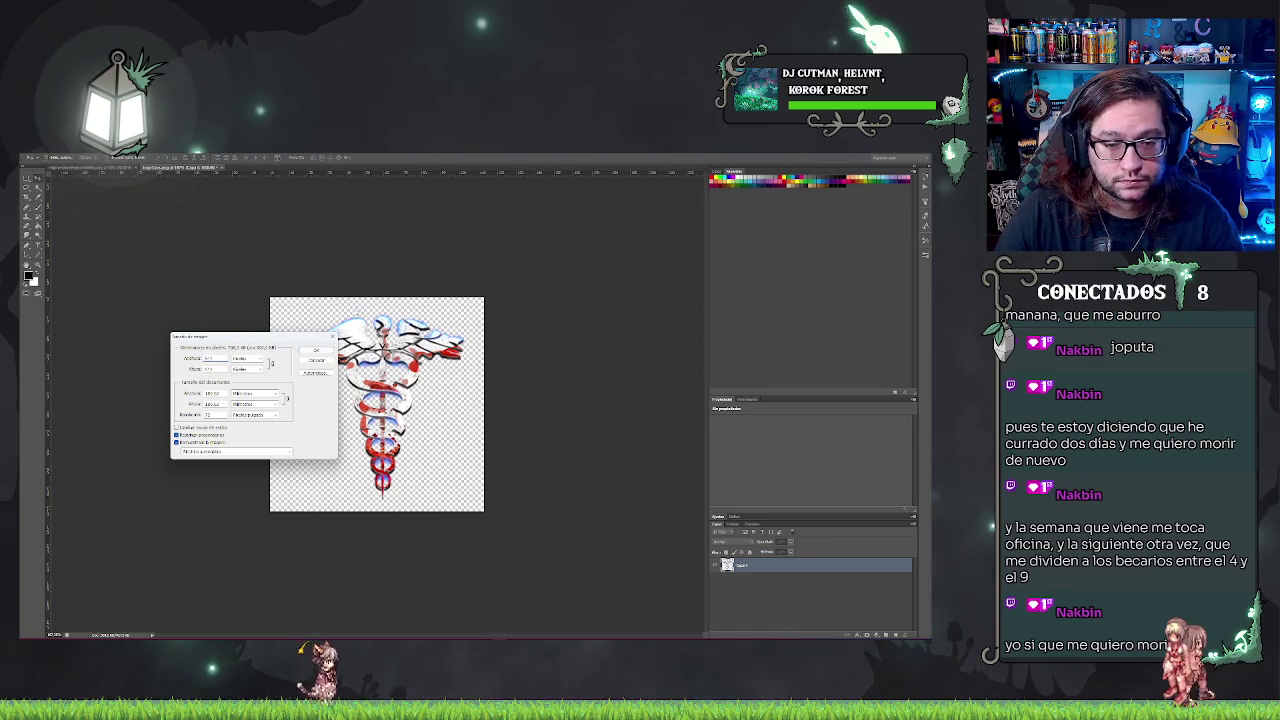
# - Apply the larger image size and zoom out to view the enlarged logo
pyautogui.click(317, 350)
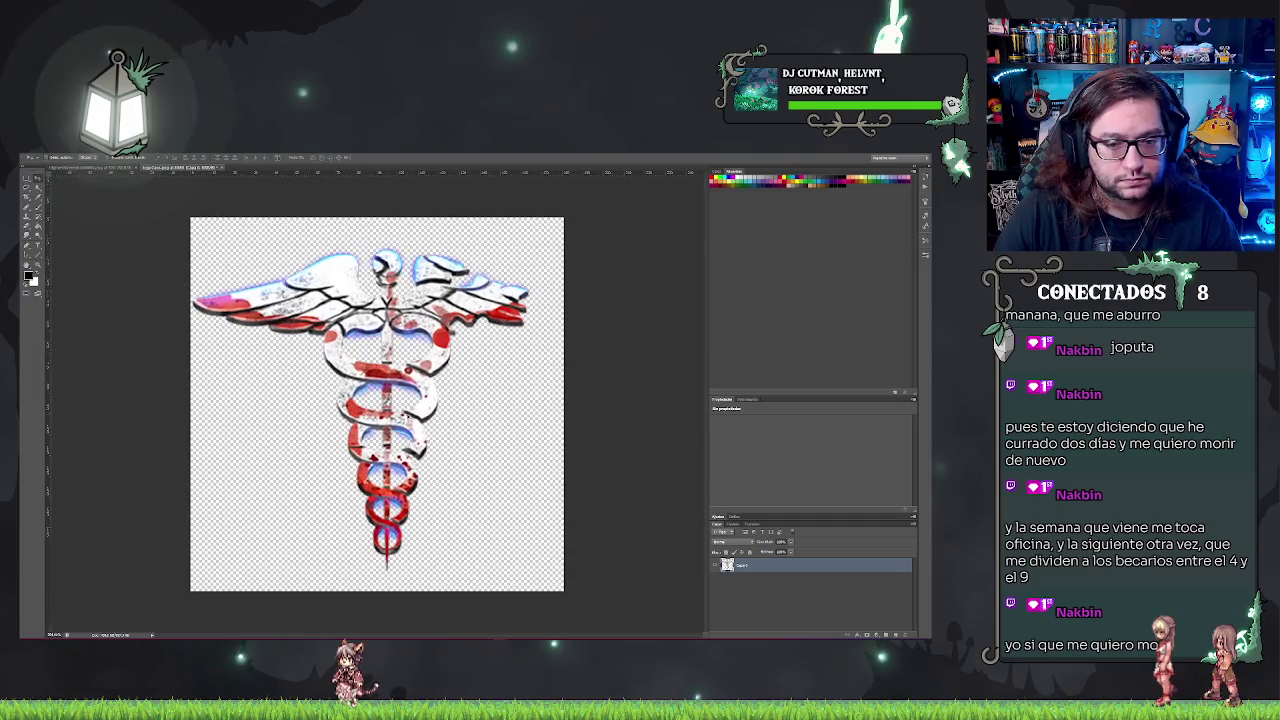
pyautogui.hotkey('ctrl', '-')
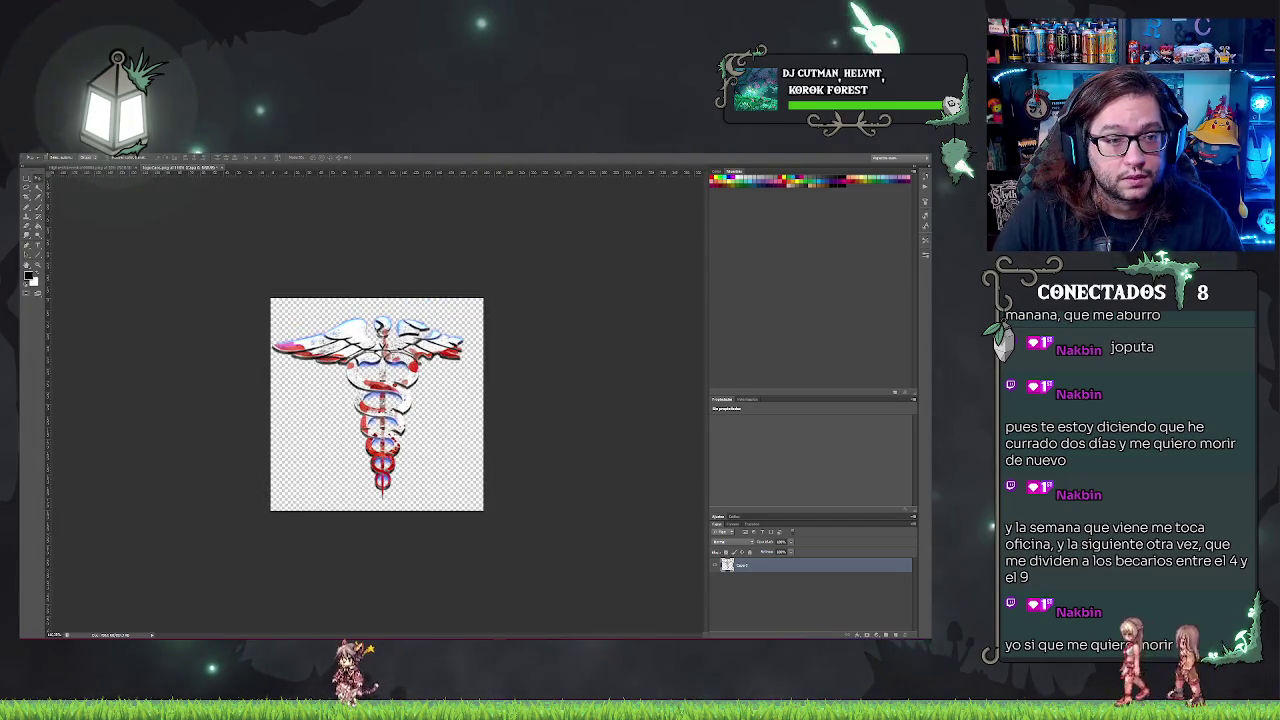
pyautogui.hotkey('ctrl', '-')
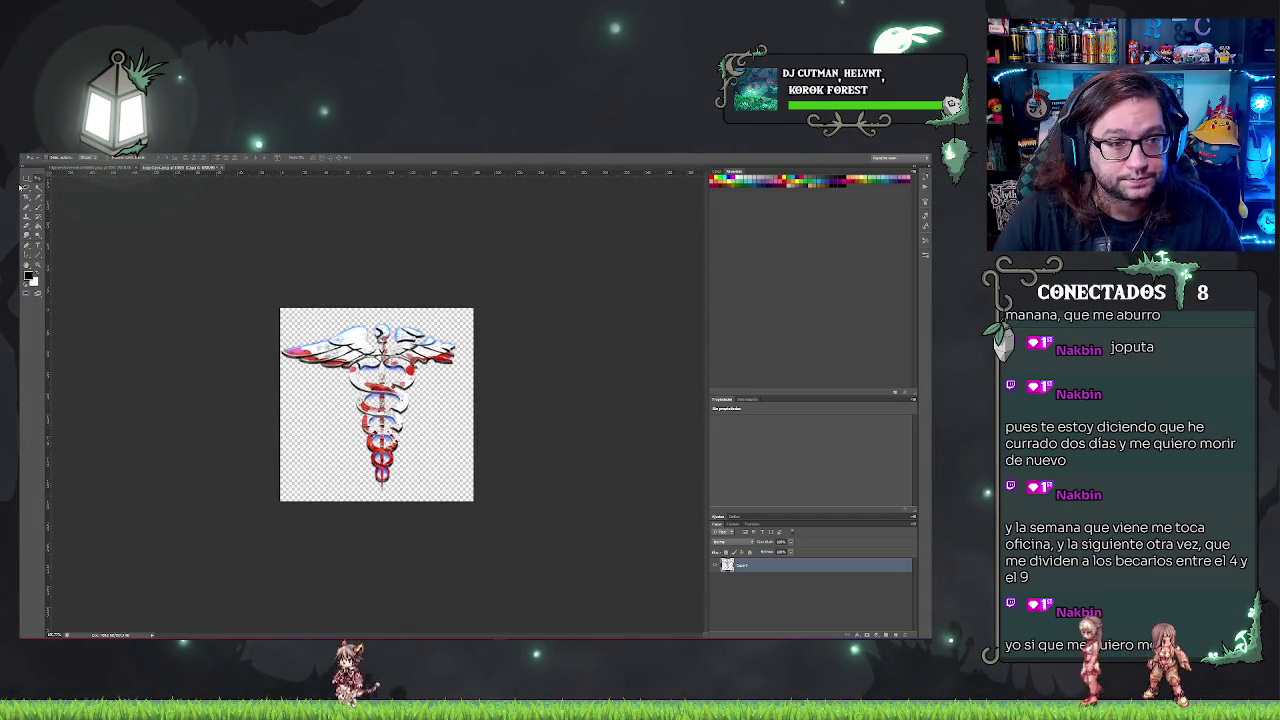
# - Save the caduceus logo as a PNG file with a transparent background, accepting the default PNG options
pyautogui.click(45, 157)
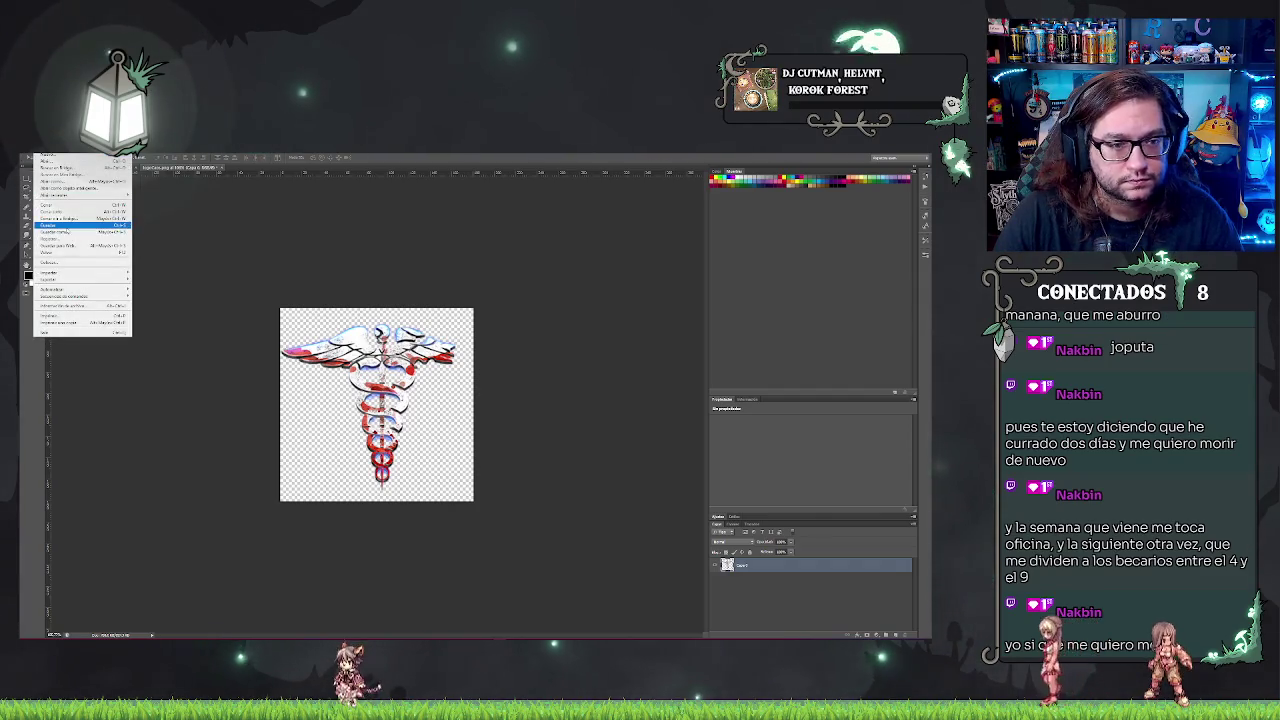
pyautogui.click(74, 228)
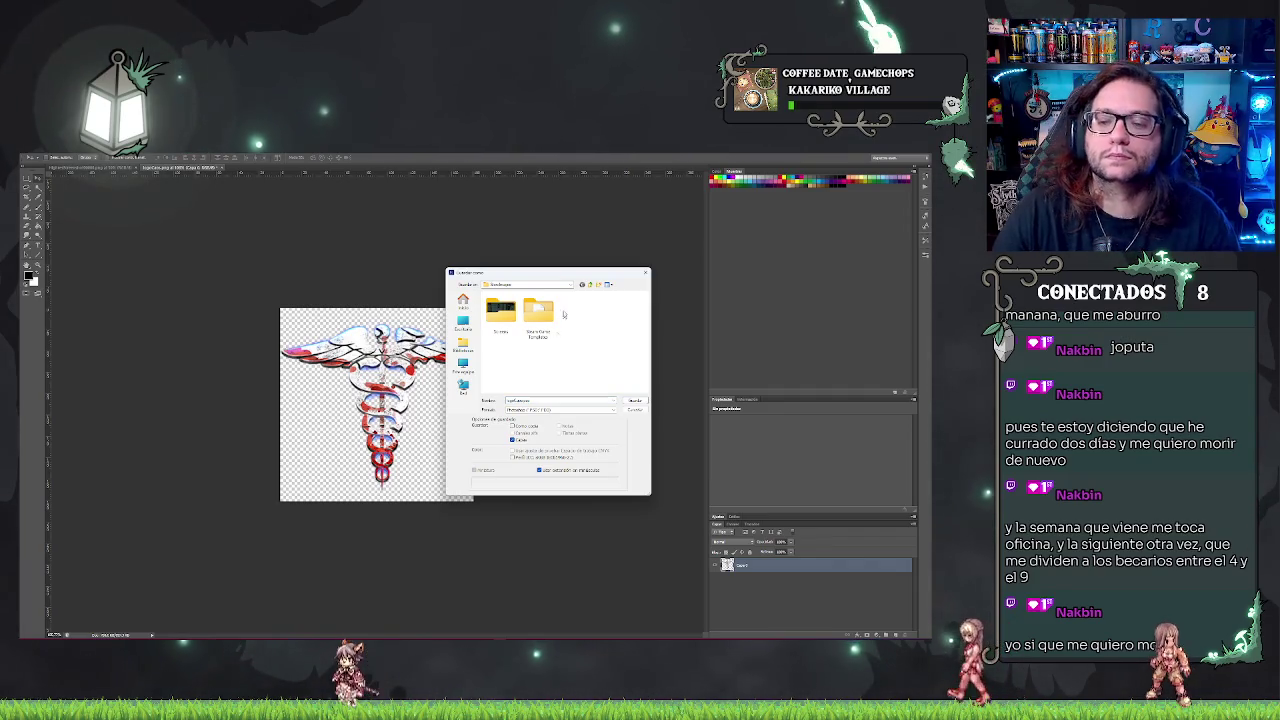
pyautogui.click(588, 410)
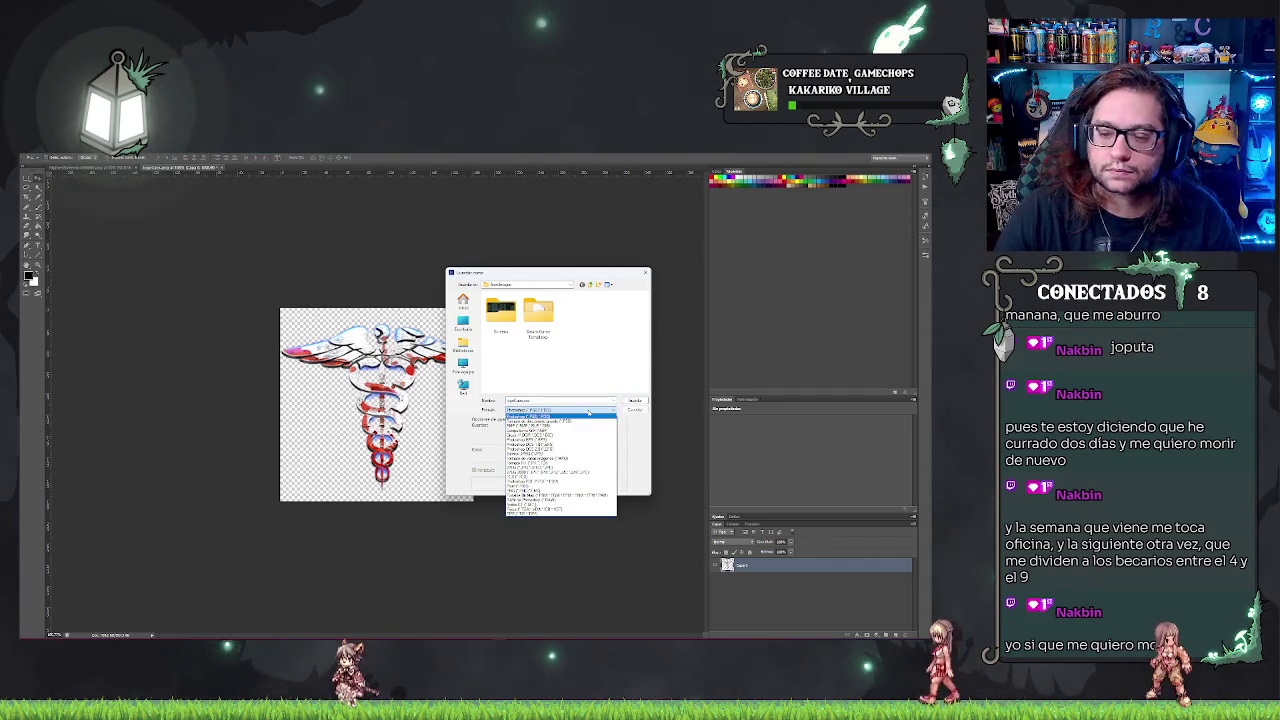
pyautogui.click(562, 487)
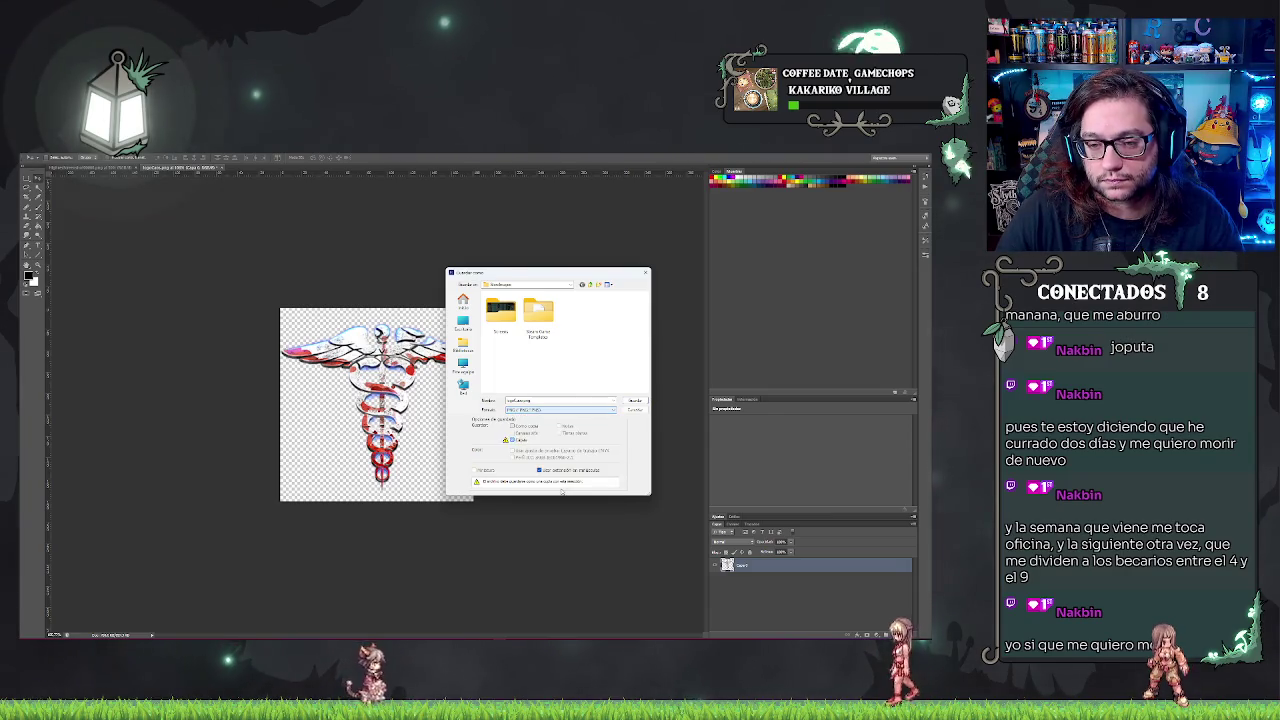
pyautogui.click(520, 400)
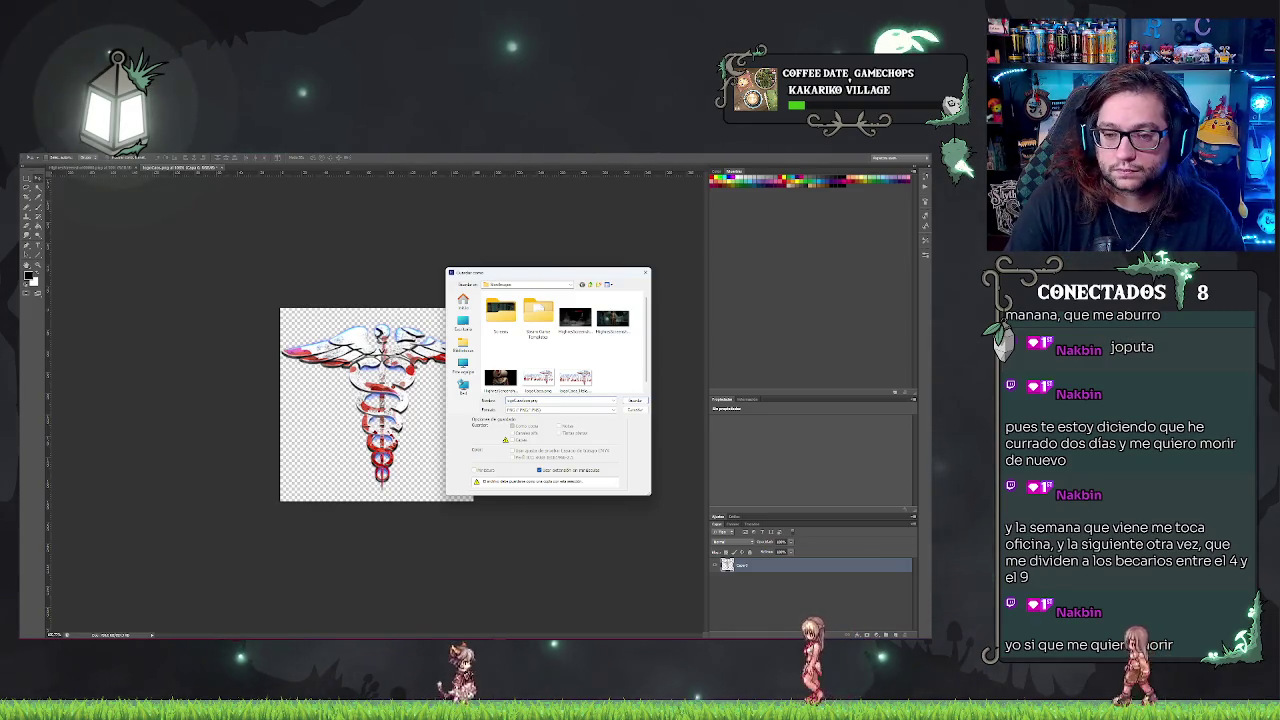
pyautogui.click(633, 400)
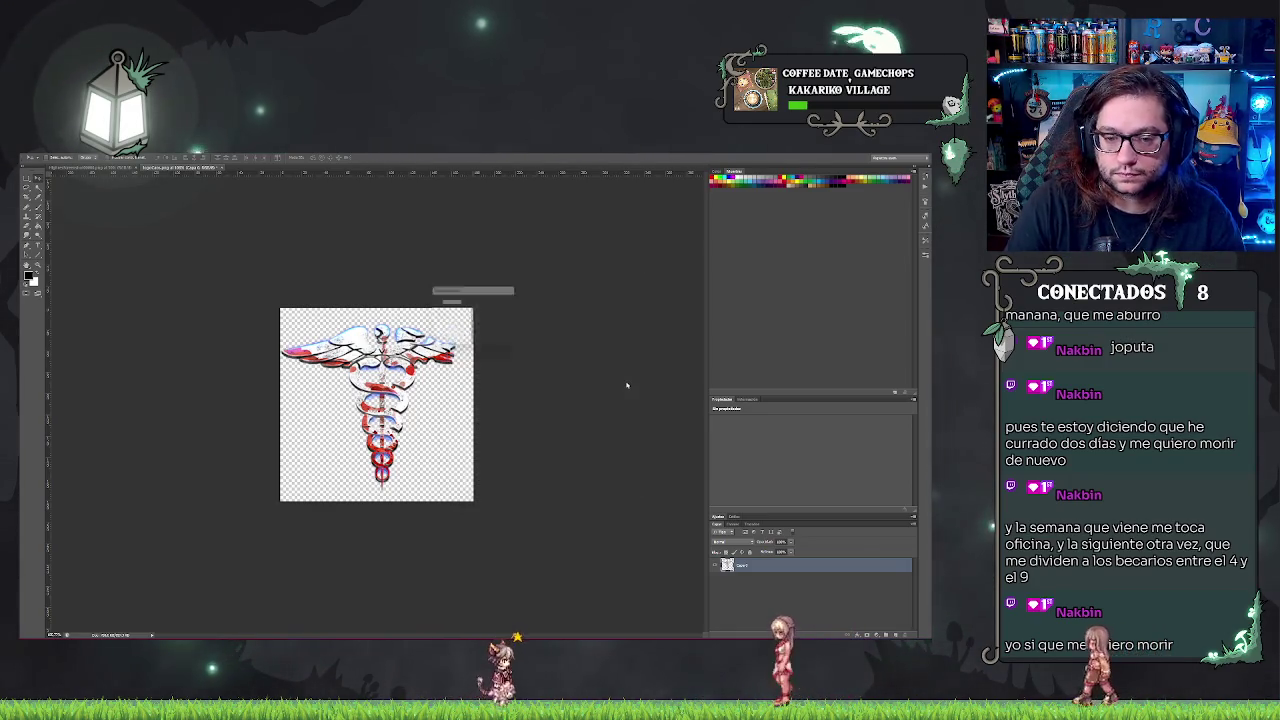
pyautogui.click(514, 320)
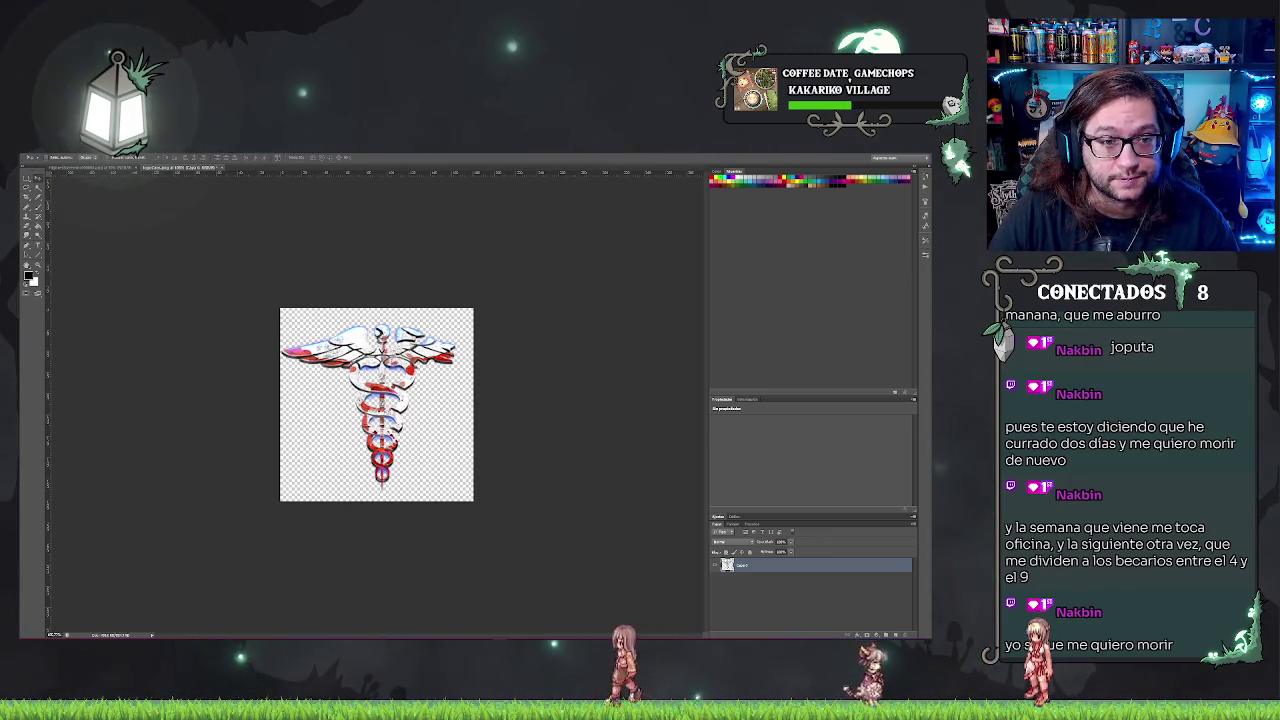
# - Create a new layer and select the original logo layer beneath it
pyautogui.click(97, 157)
pyautogui.click(205, 162)
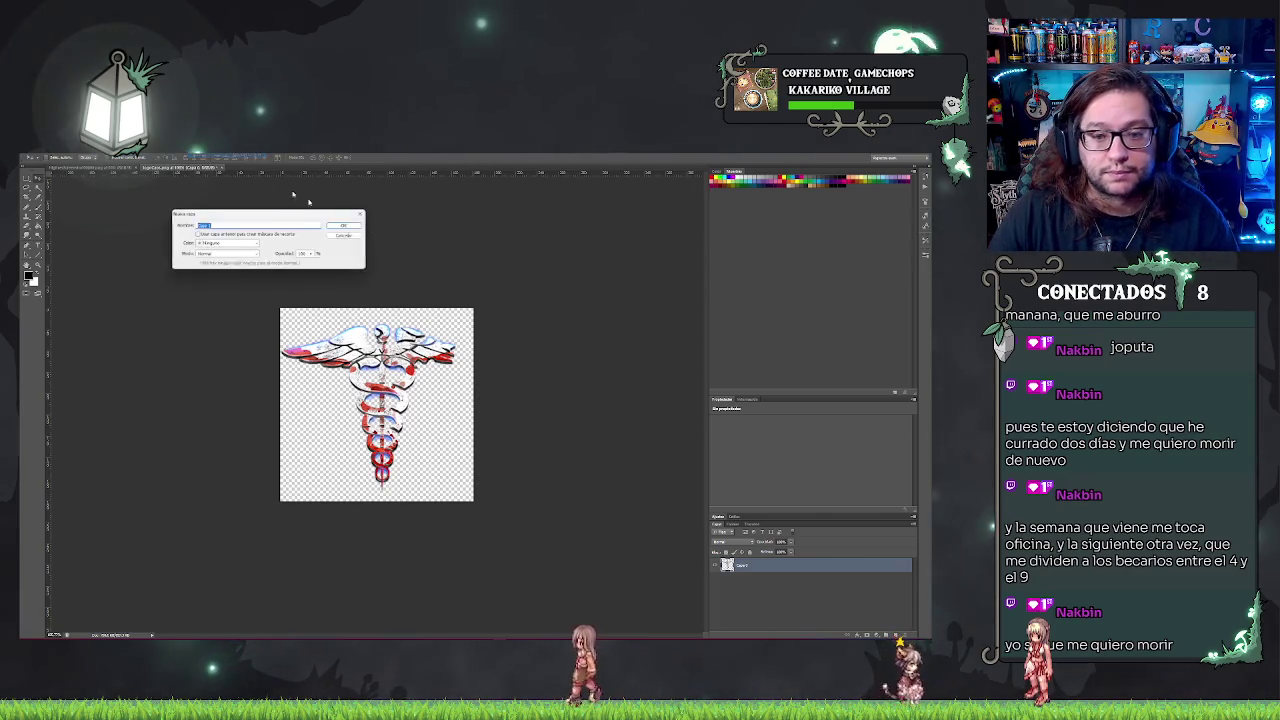
pyautogui.press('Return')
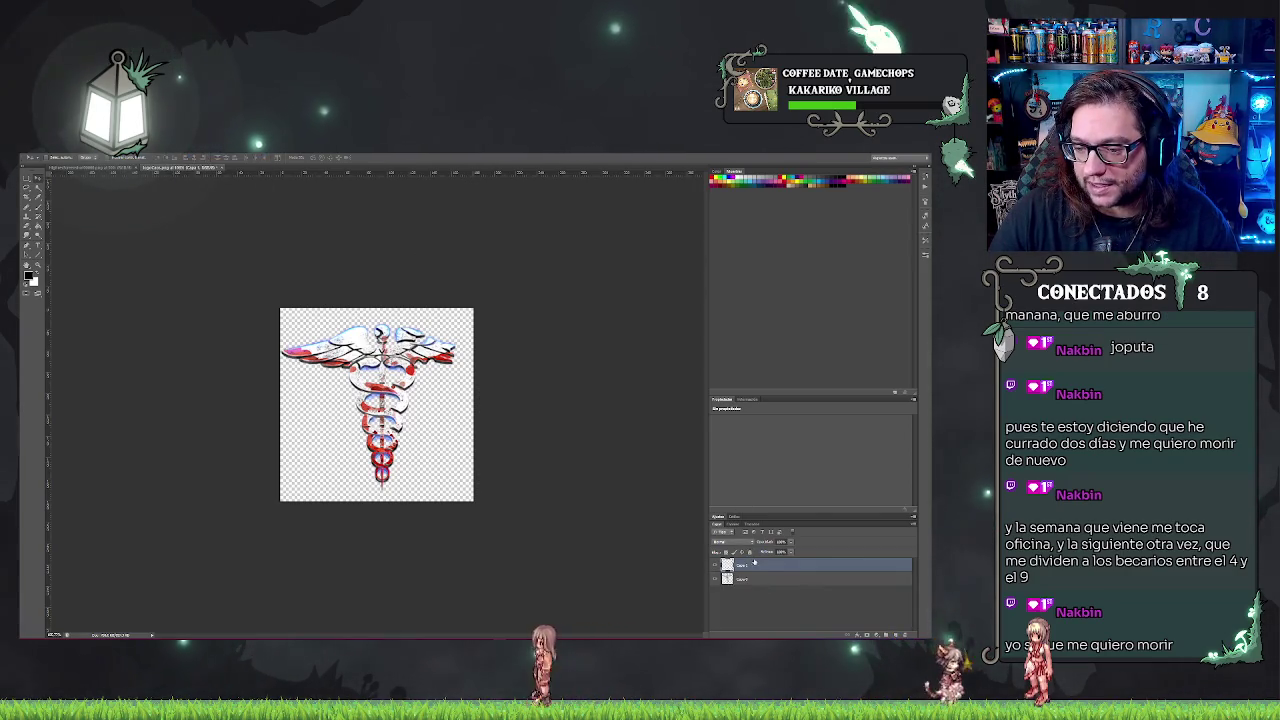
pyautogui.click(754, 579)
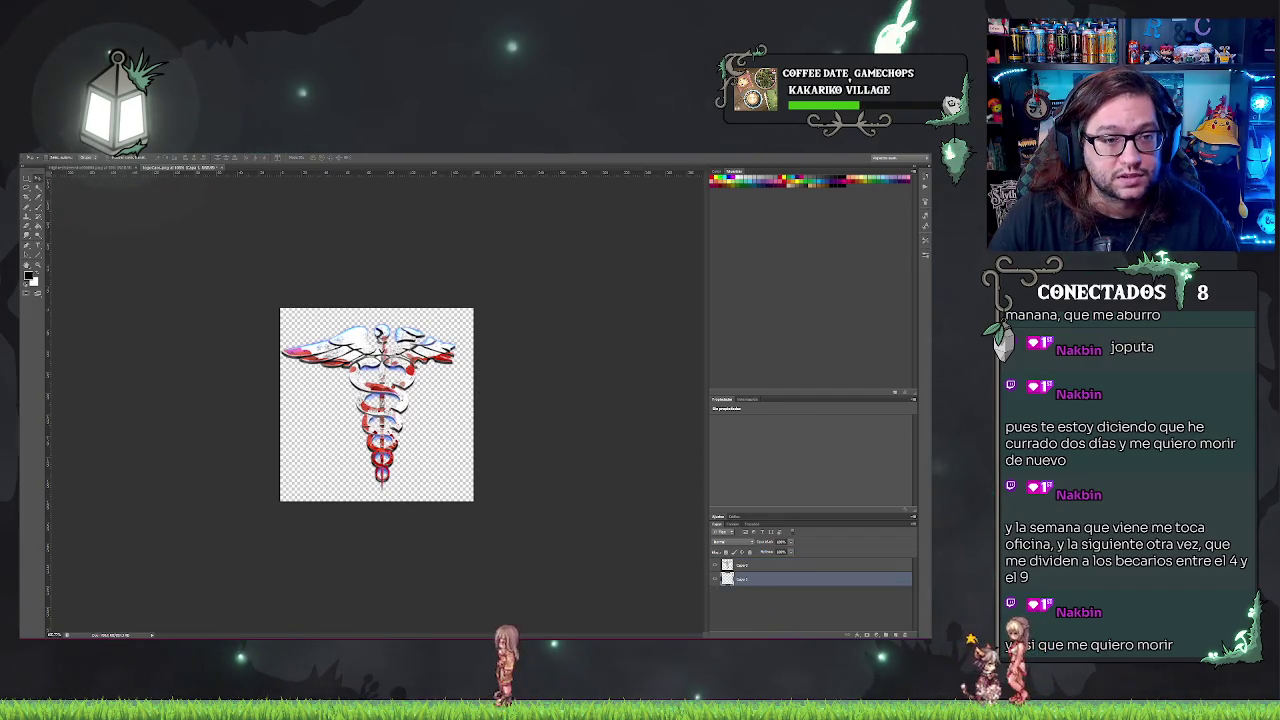
# - Fill the empty bottom layer with black using the Paint Bucket
pyautogui.click(97, 157)
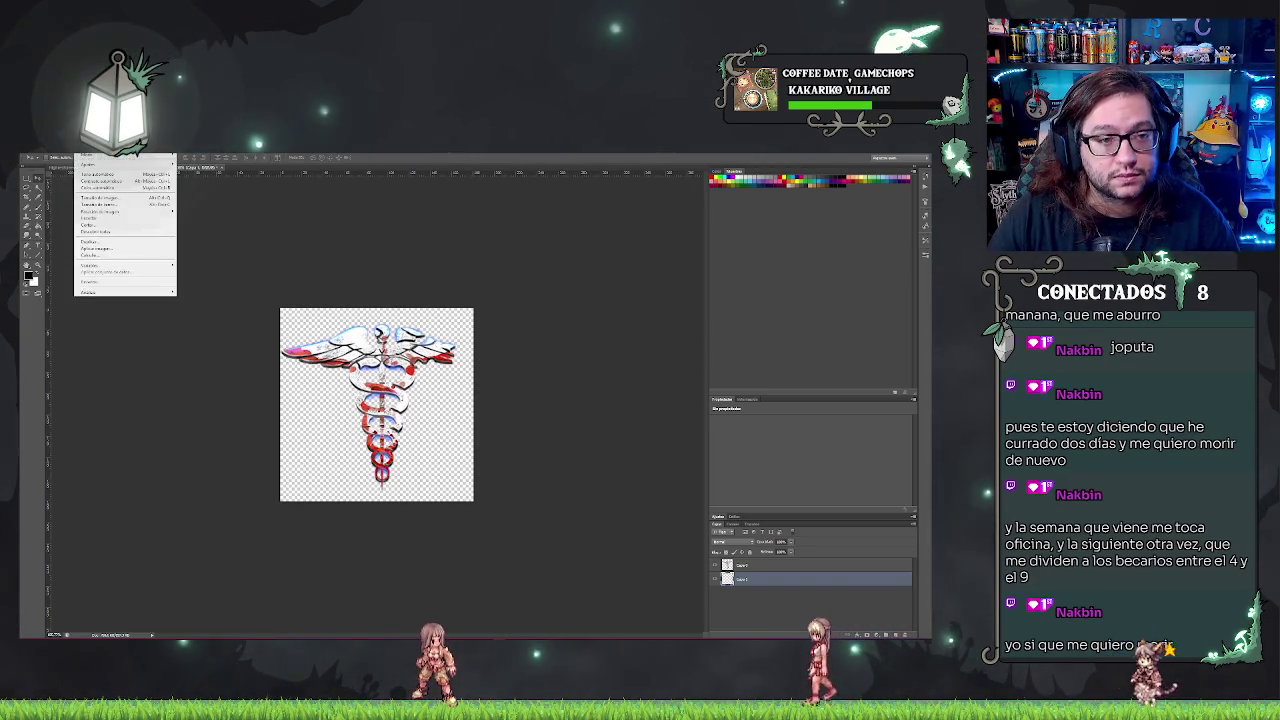
pyautogui.press('Escape')
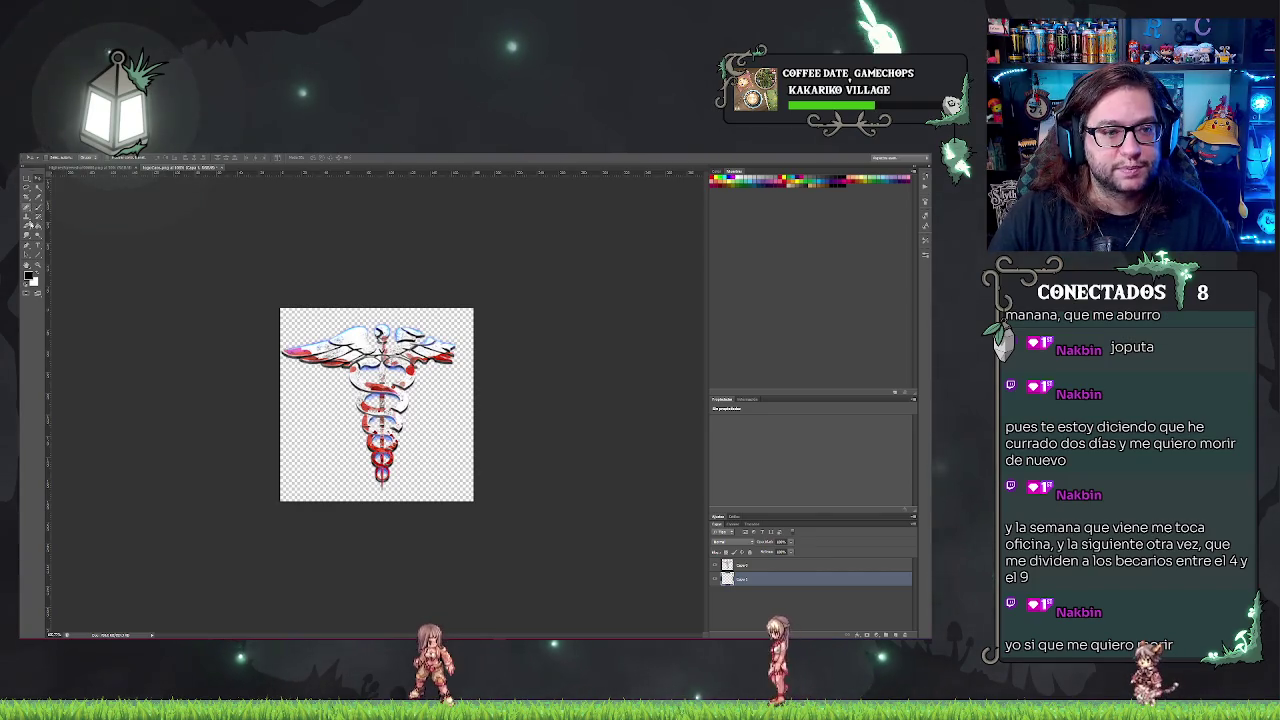
pyautogui.click(37, 228)
pyautogui.click(357, 441)
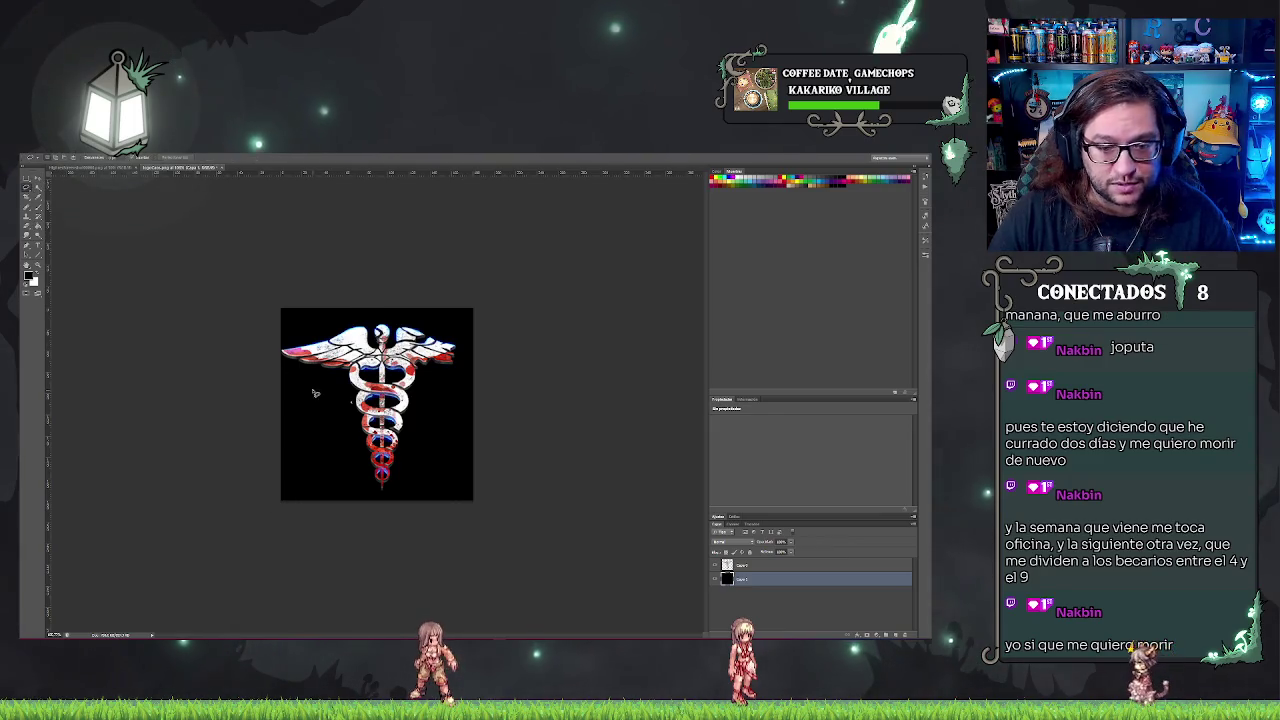
pyautogui.scroll(4, 314, 391)
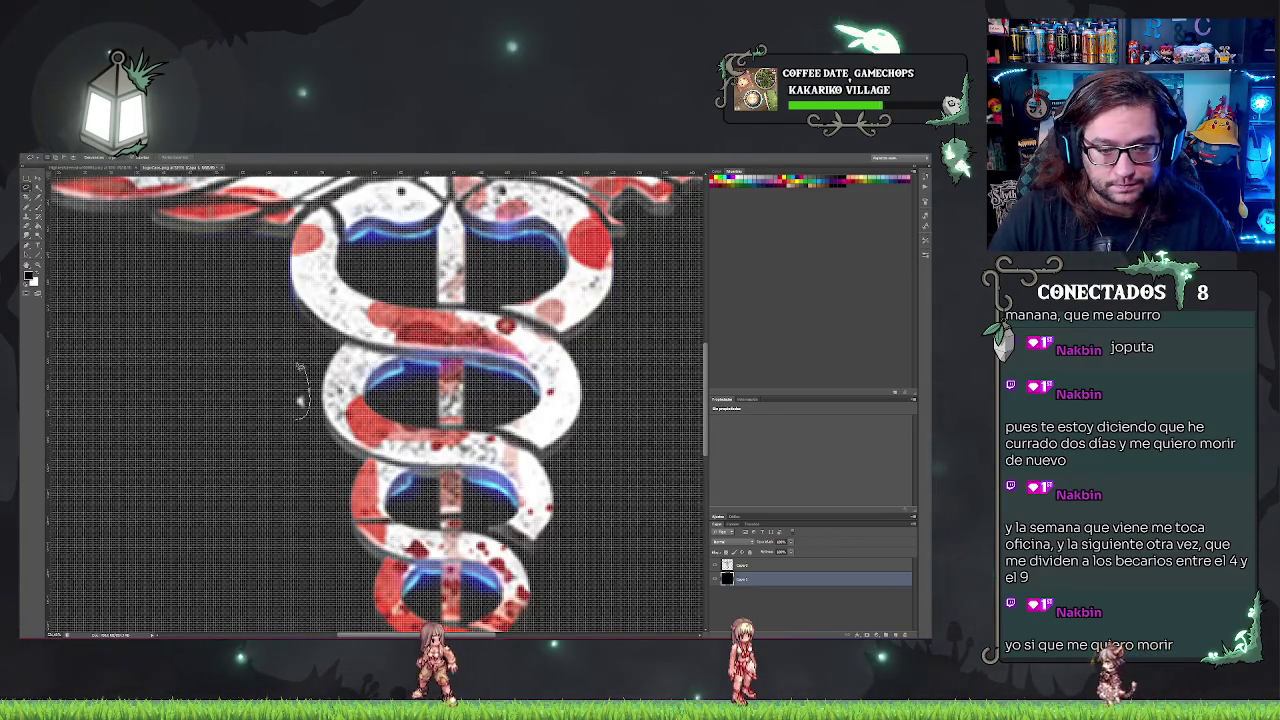
# - Make the caduceus layer active and hide the black background layer
pyautogui.click(773, 567)
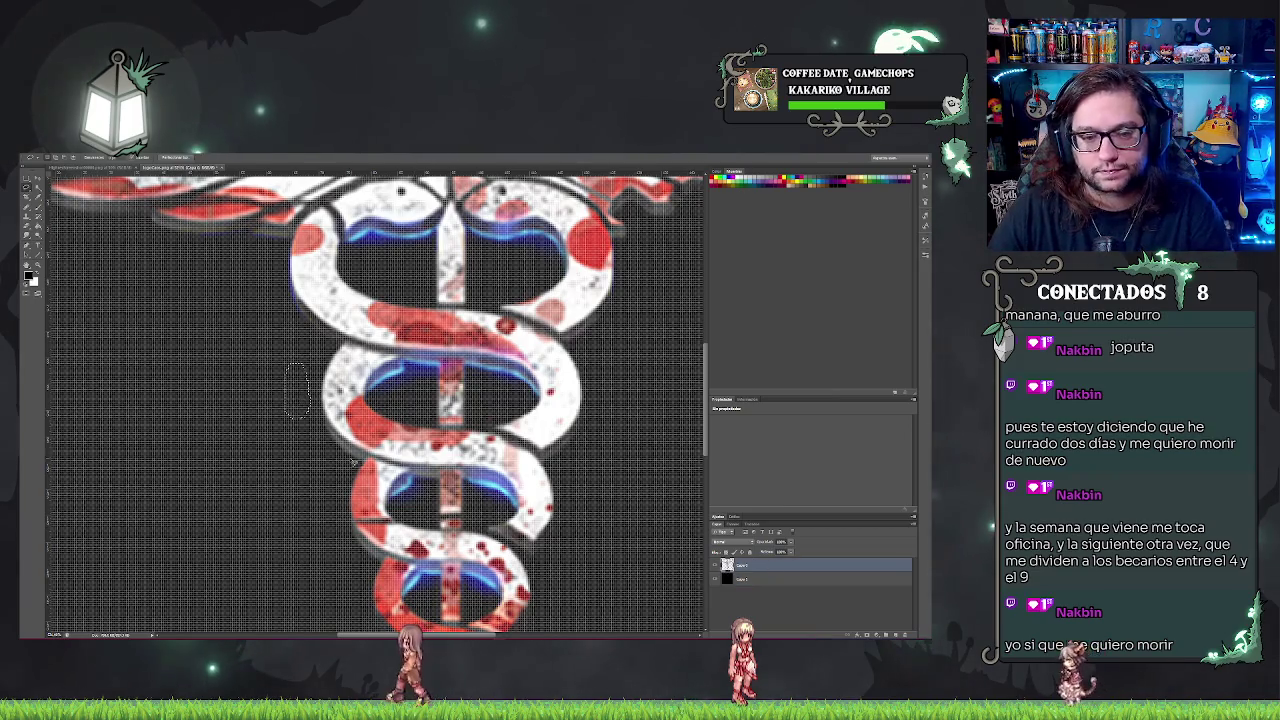
pyautogui.scroll(-2, 354, 463)
pyautogui.scroll(-2, 354, 463)
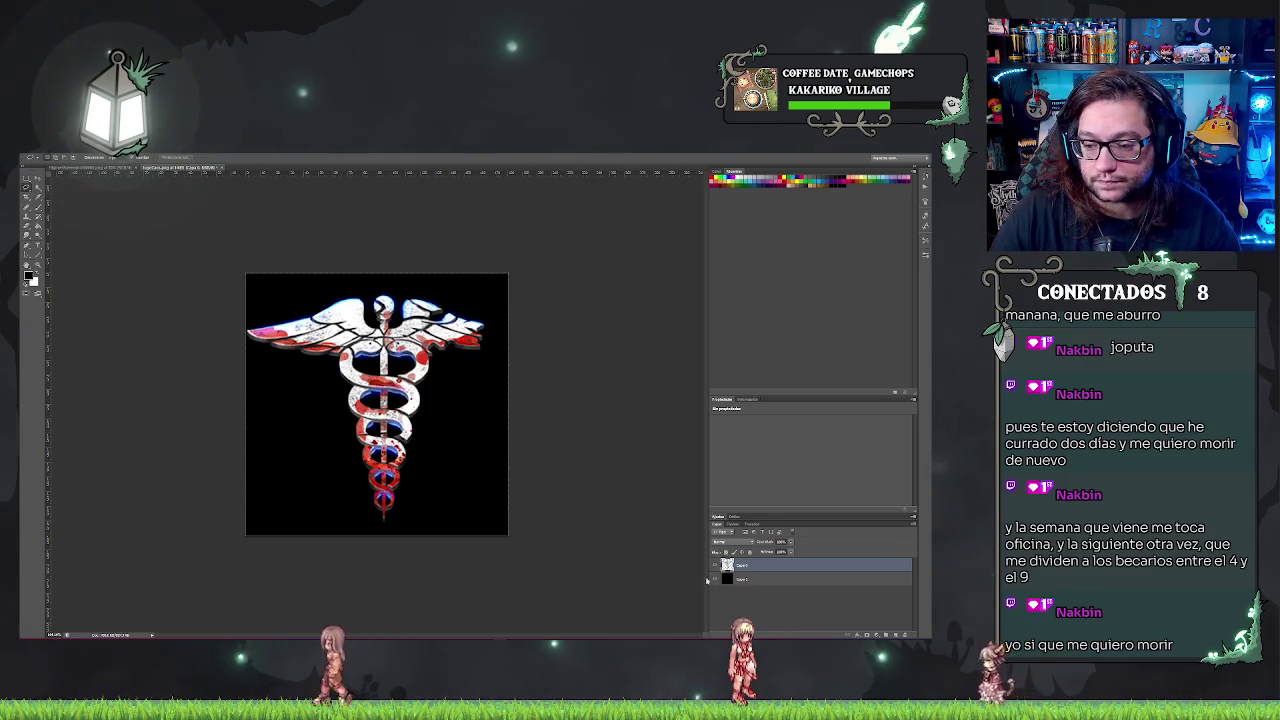
pyautogui.click(714, 579)
# - Re-save the caduceus as a transparent PNG, replacing the existing file and accepting the PNG options
pyautogui.click(38, 157)
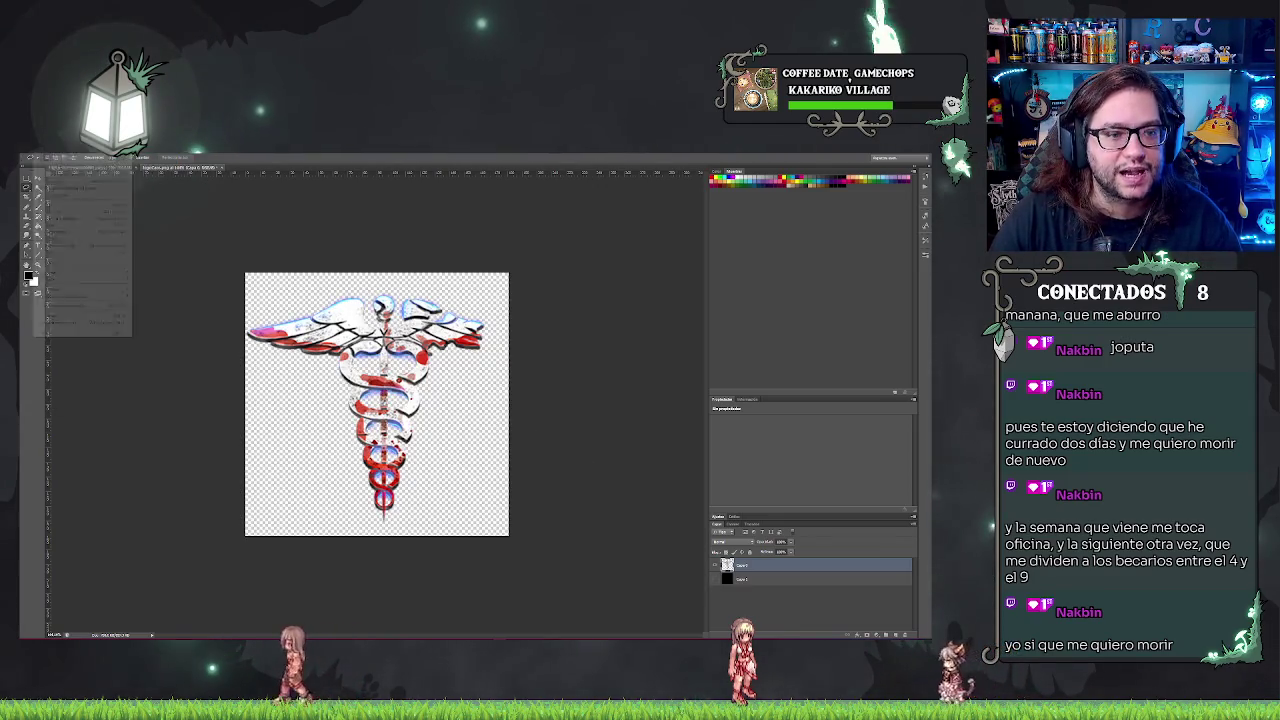
pyautogui.click(70, 232)
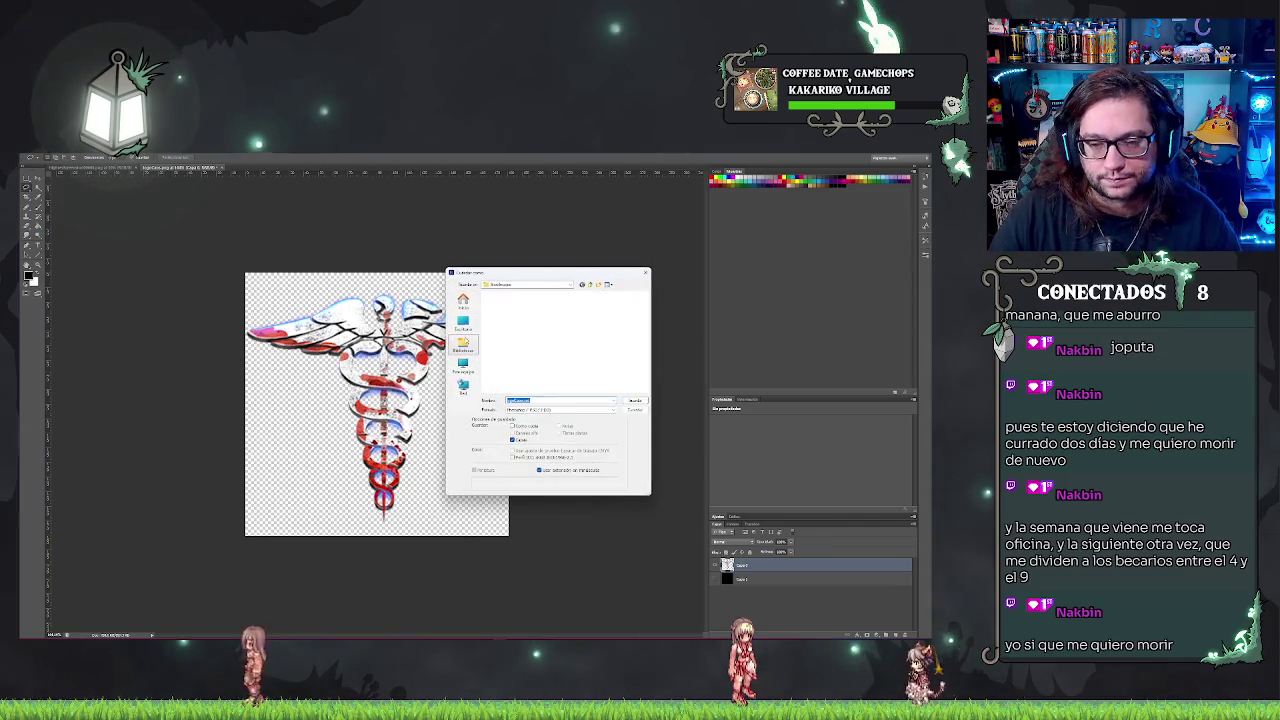
pyautogui.click(560, 410)
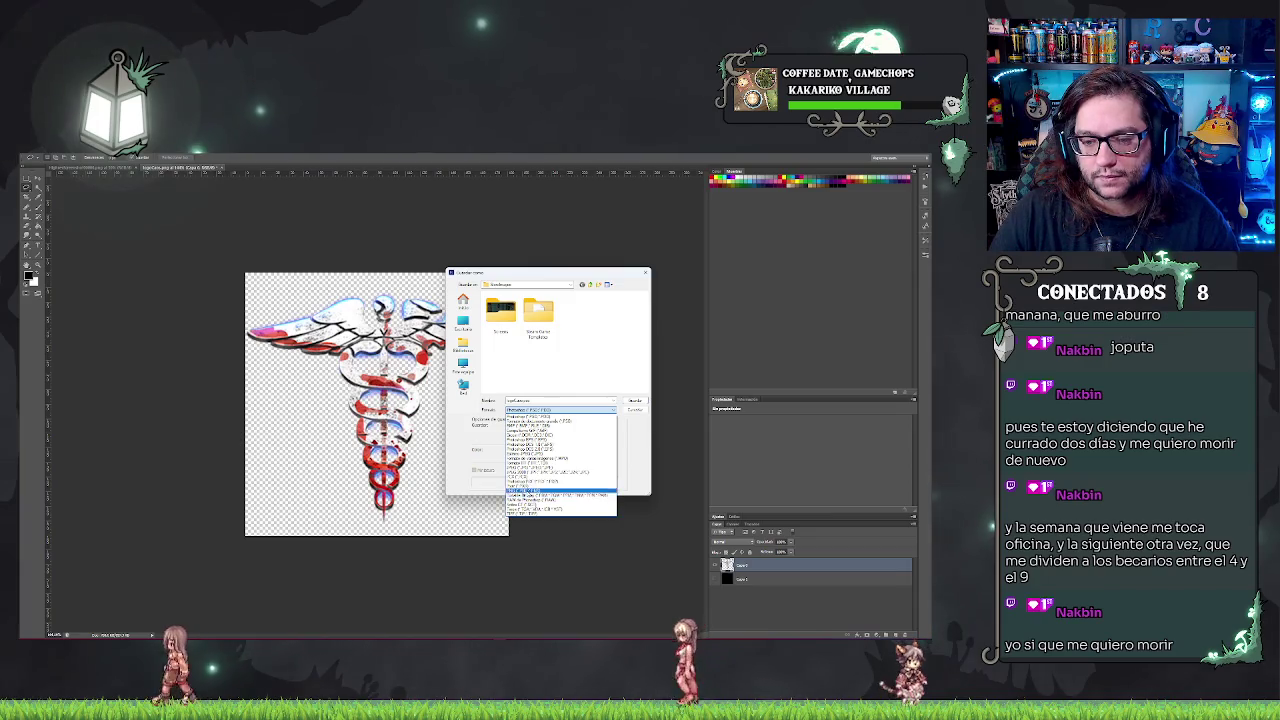
pyautogui.click(545, 491)
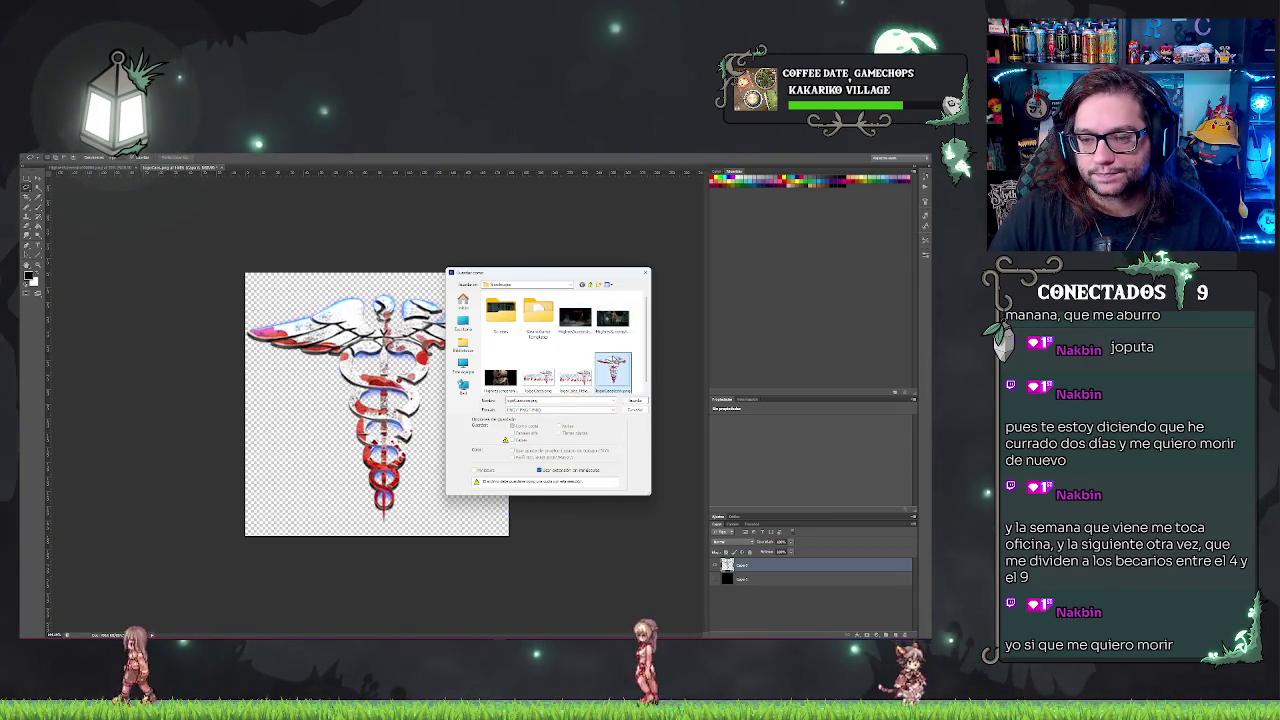
pyautogui.press('Return')
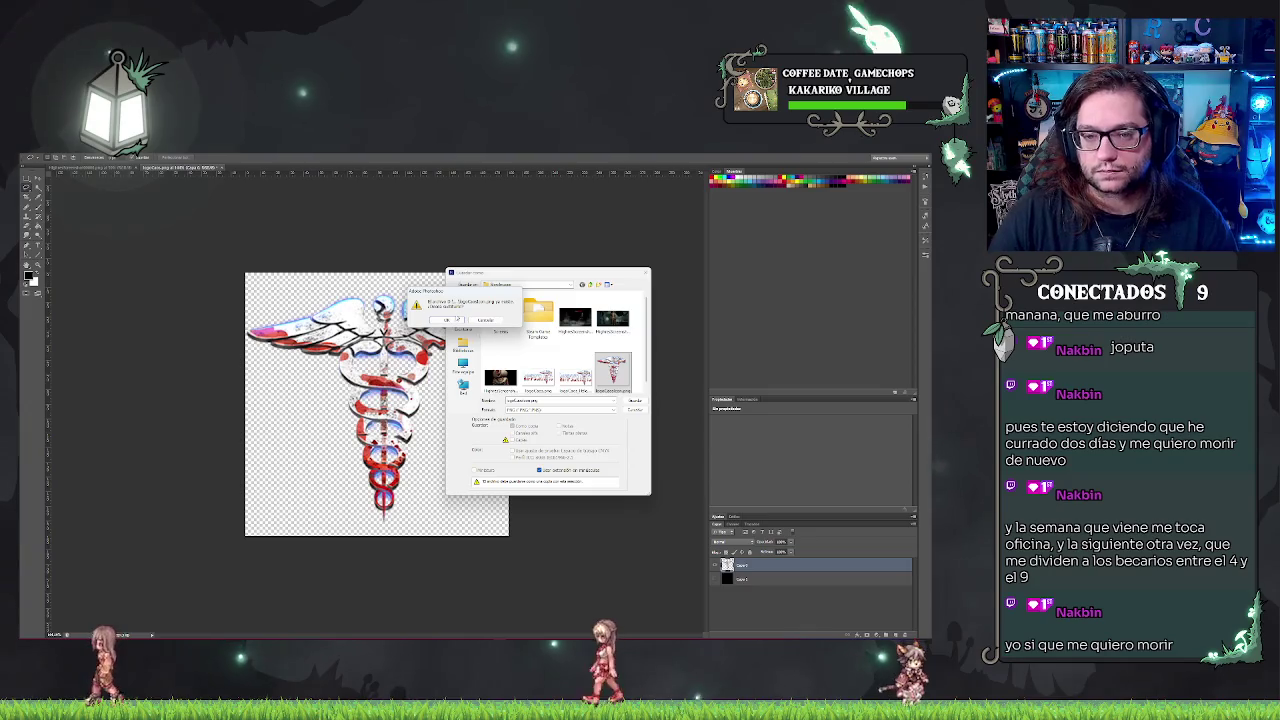
pyautogui.click(456, 319)
pyautogui.click(494, 302)
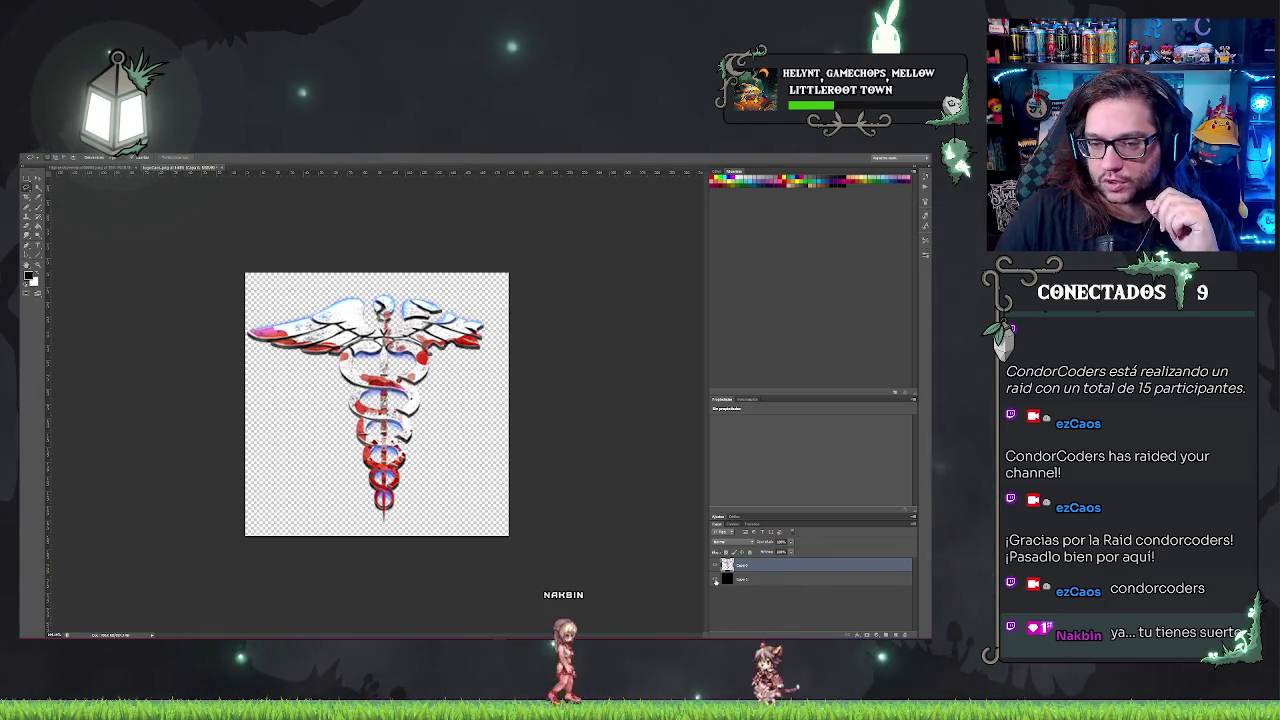
# - Preview the caduceus over black, hide the black layer again, then enter a stat command in Unreal
pyautogui.click(716, 580)
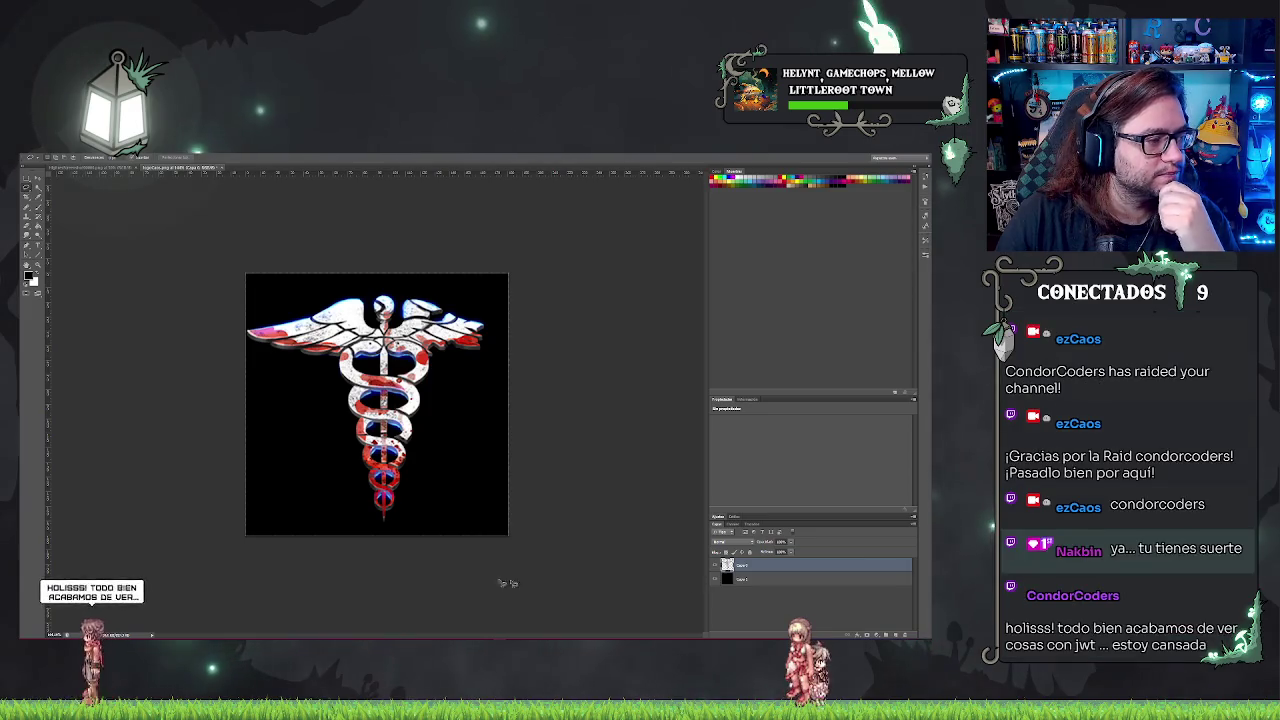
pyautogui.click(716, 579)
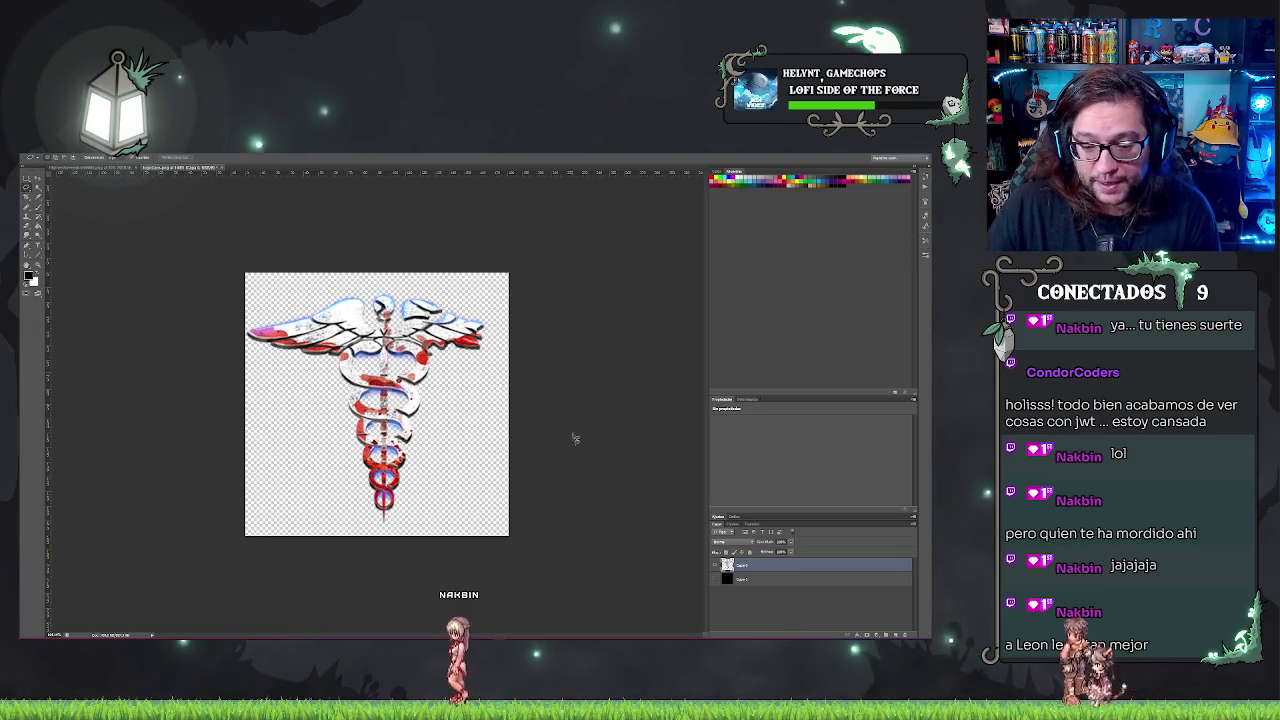
pyautogui.press('Return')
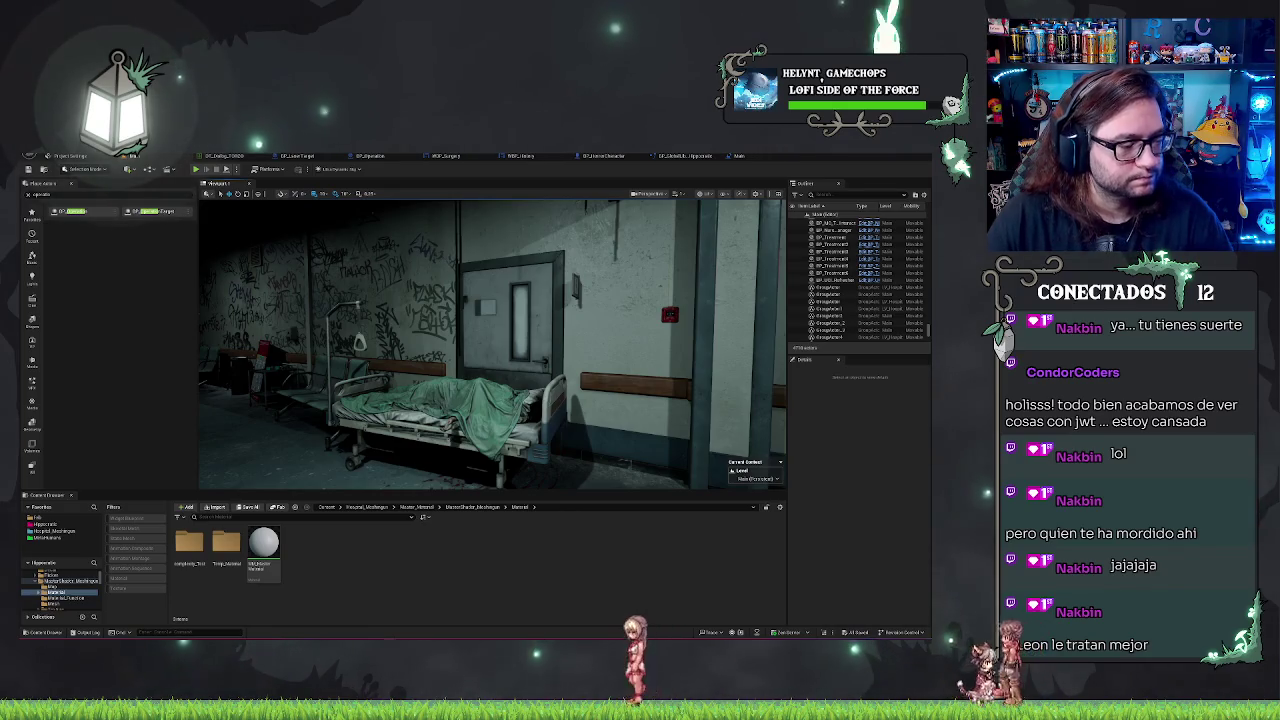
# - Switch from the Unreal Editor to the Hippocratic Steam store page
pyautogui.hotkey('alt', 'Tab')
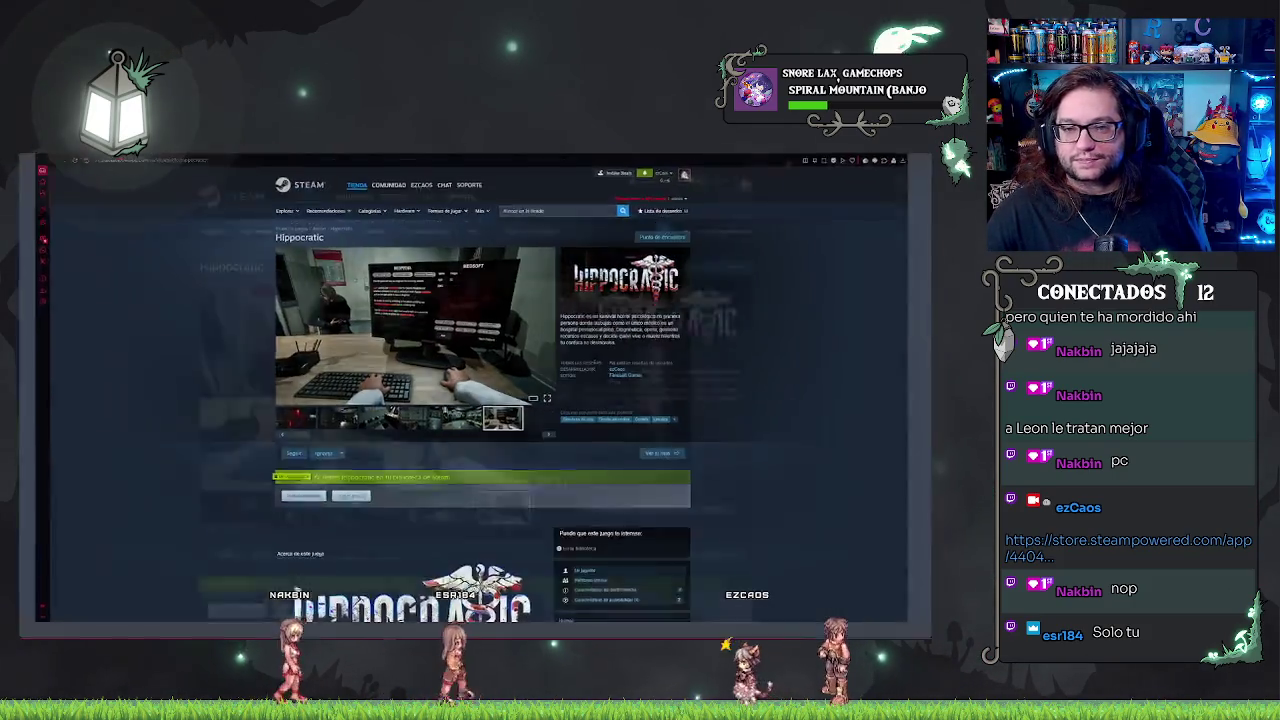
pyautogui.scroll(-3, 208, 283)
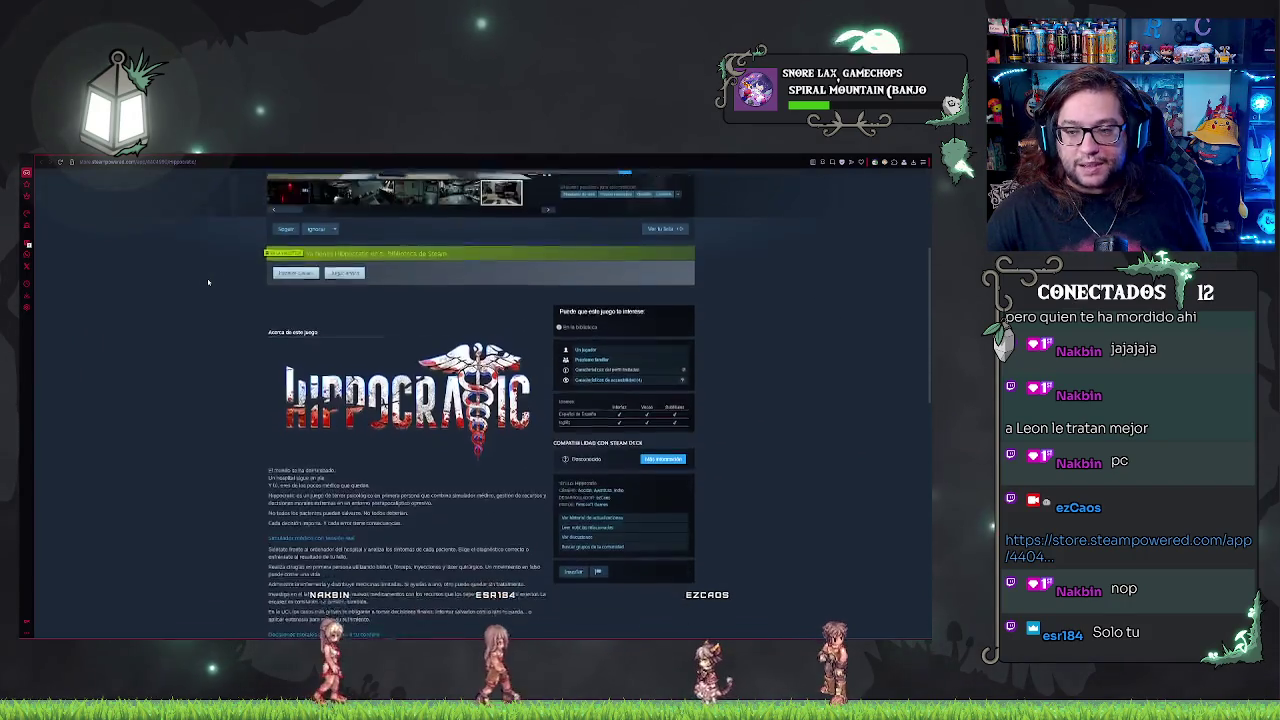
pyautogui.scroll(-2, 208, 283)
pyautogui.scroll(-3, 207, 285)
pyautogui.scroll(-2, 208, 300)
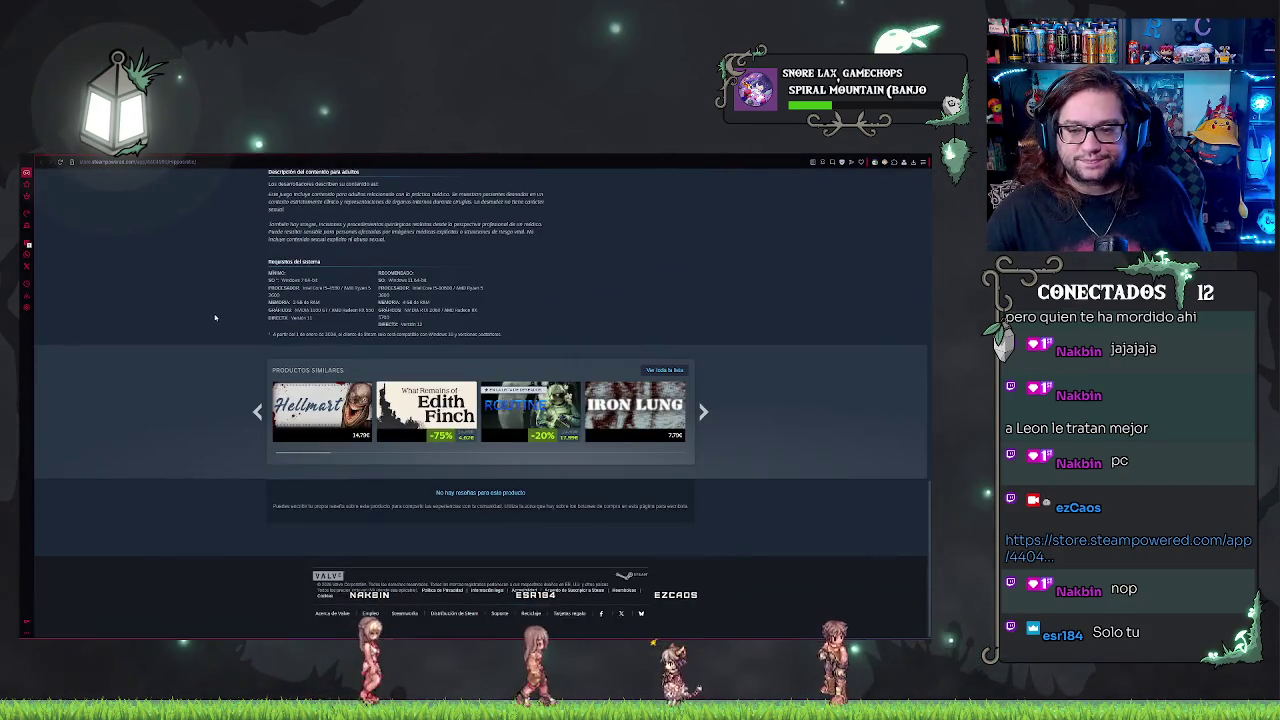
pyautogui.scroll(2, 212, 314)
pyautogui.scroll(10, 215, 318)
pyautogui.scroll(-2, 216, 318)
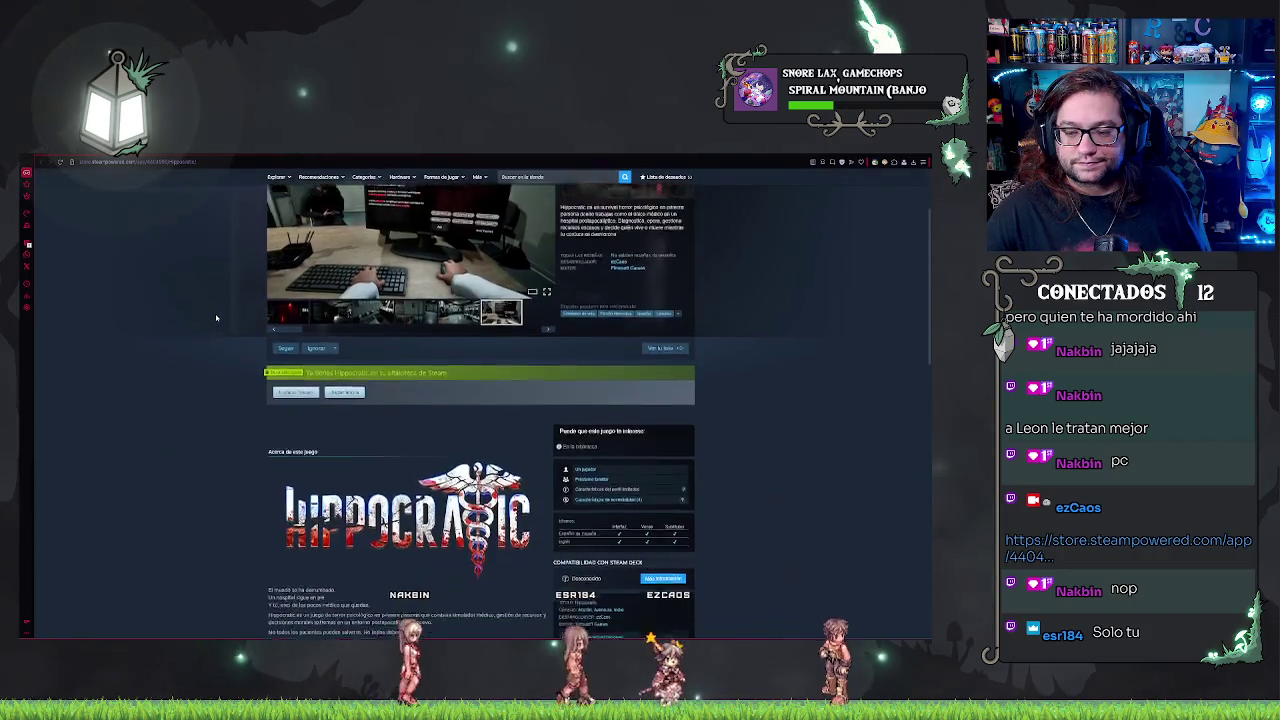
pyautogui.scroll(-1, 216, 318)
pyautogui.scroll(3, 217, 318)
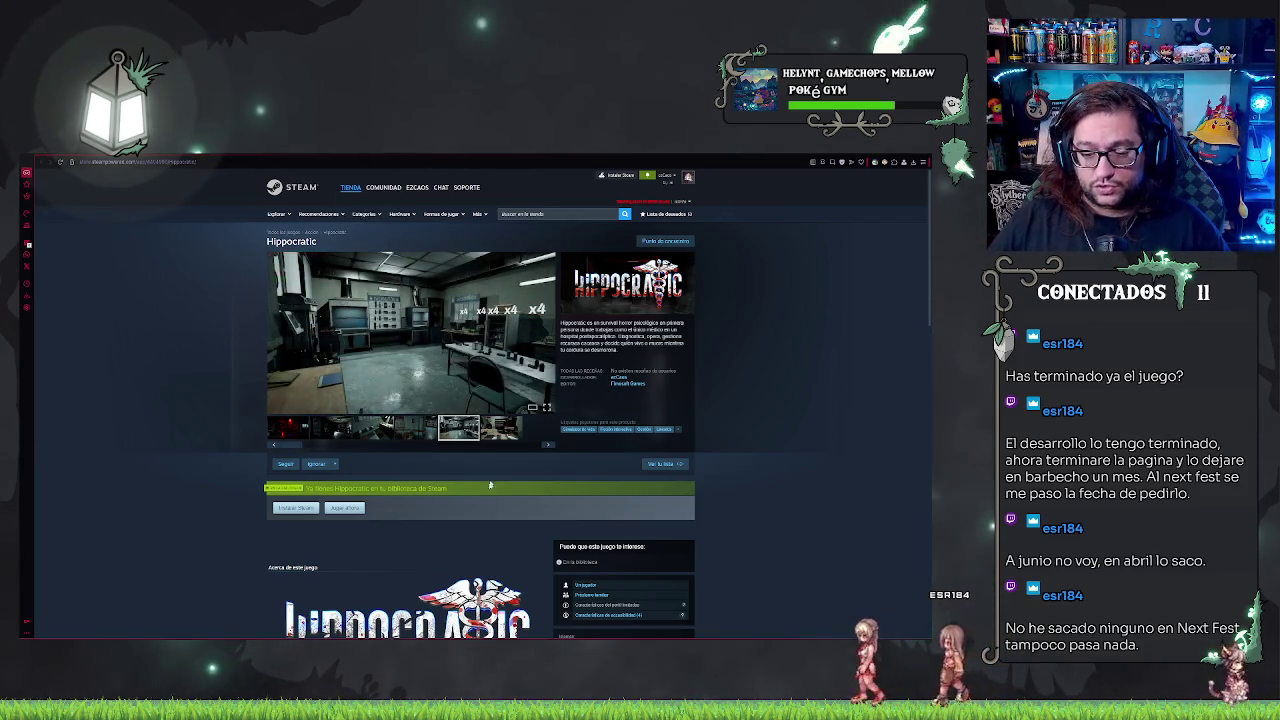
# - In the Steam library, step from We Need a Doorman down through the demos to Gas Station Case
pyautogui.hotkey('alt', 'Tab')
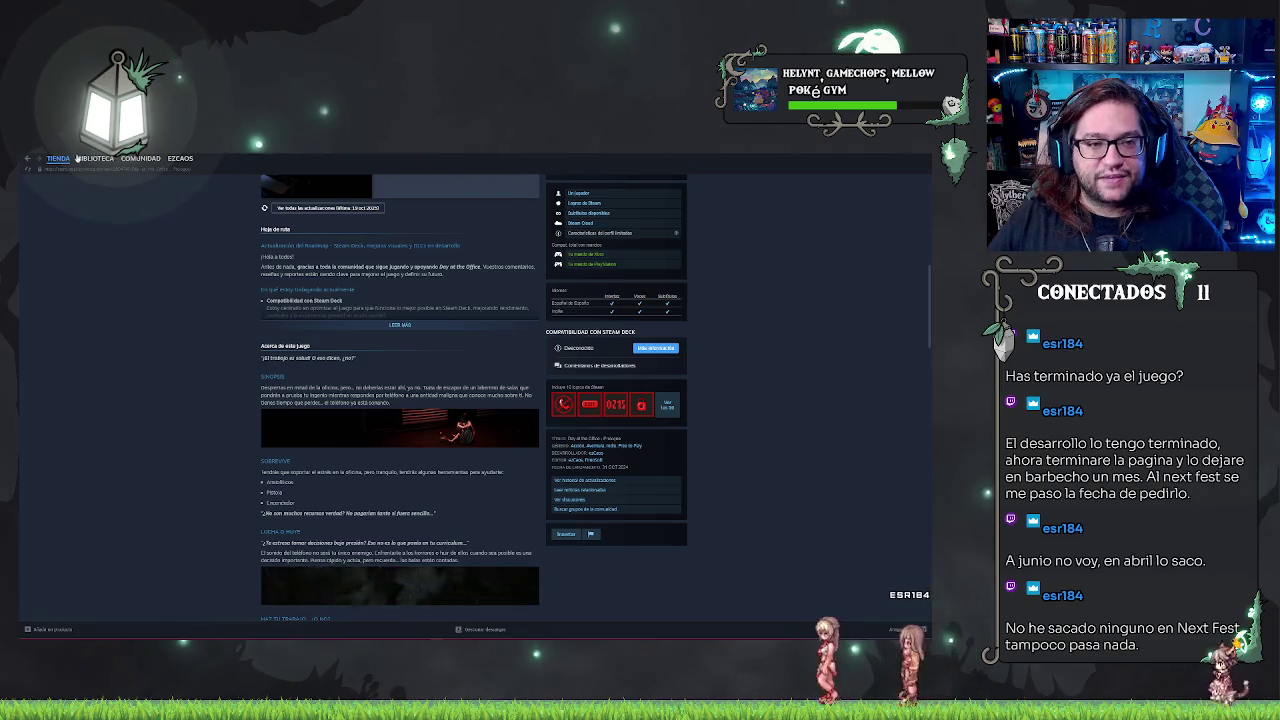
pyautogui.click(95, 158)
pyautogui.click(84, 240)
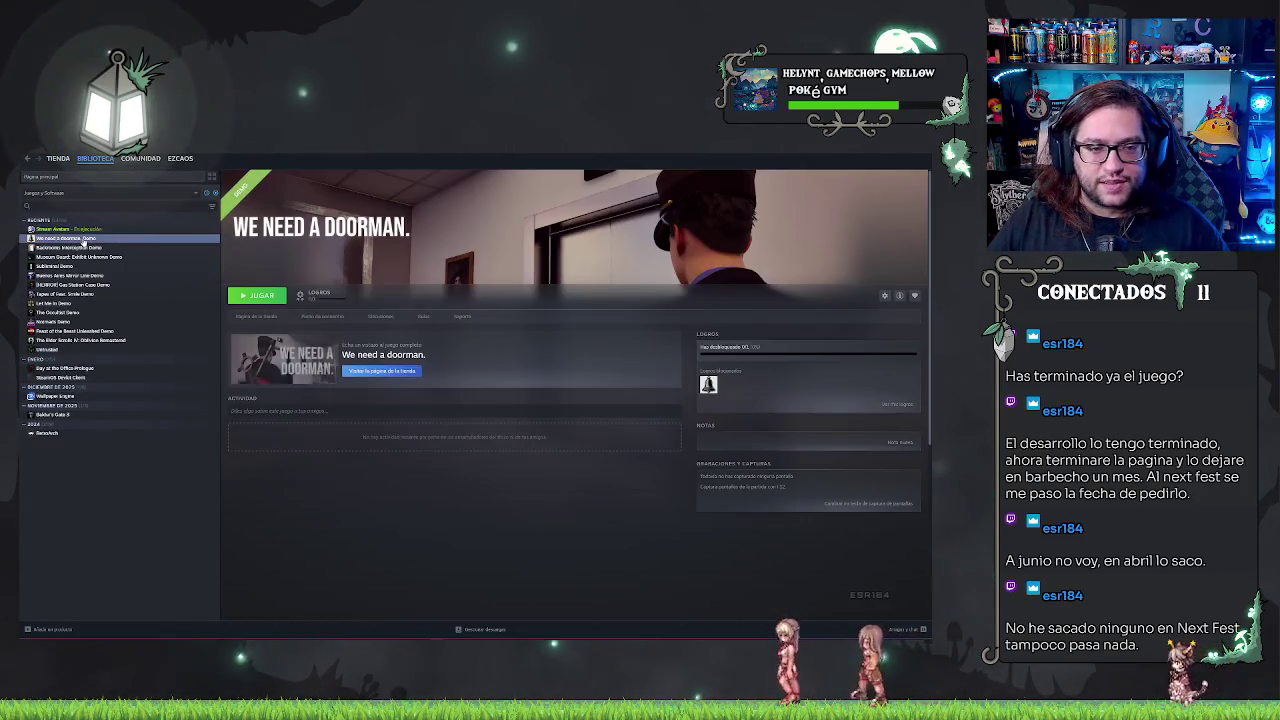
pyautogui.press('Down')
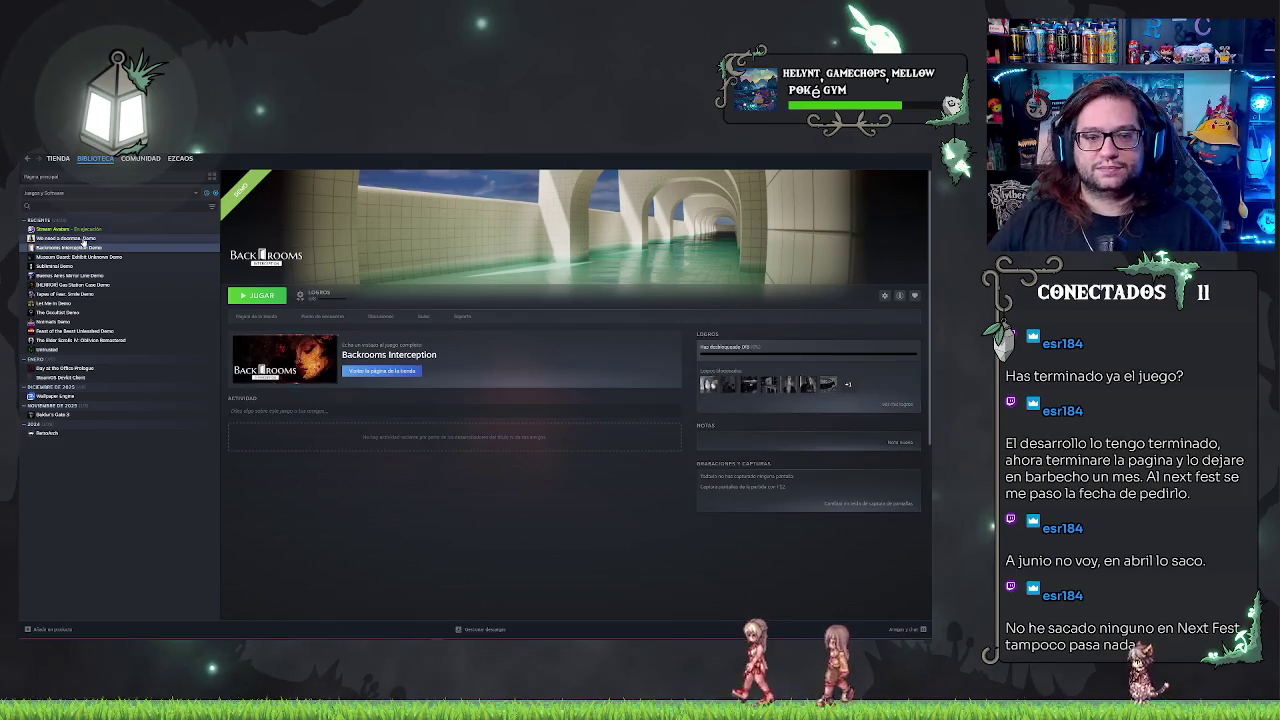
pyautogui.press('Down')
pyautogui.press('Down')
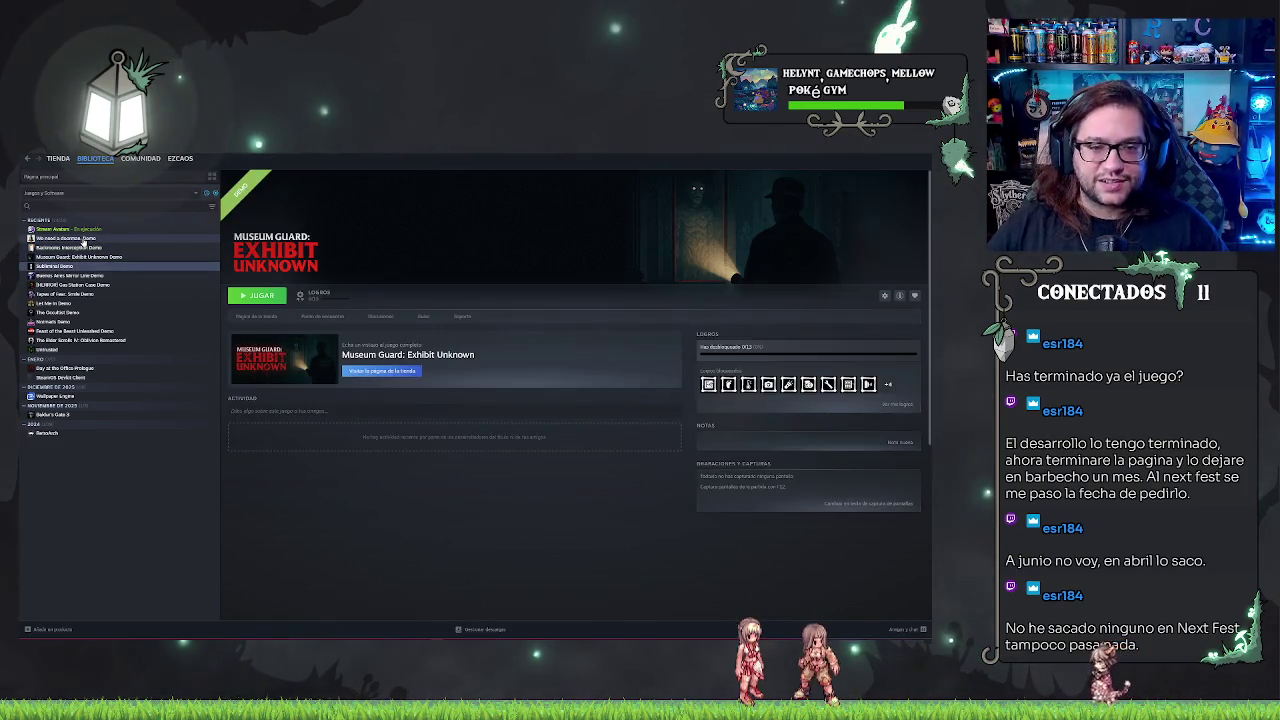
pyautogui.press('Down')
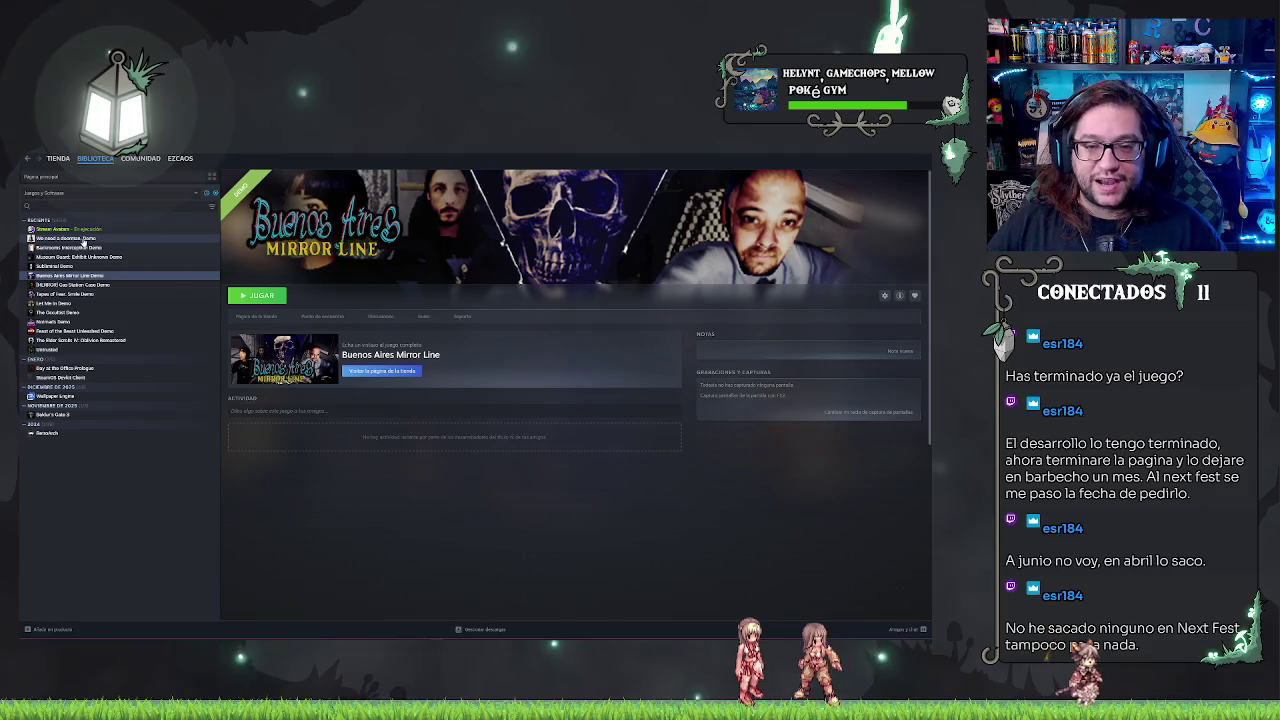
pyautogui.press('Down')
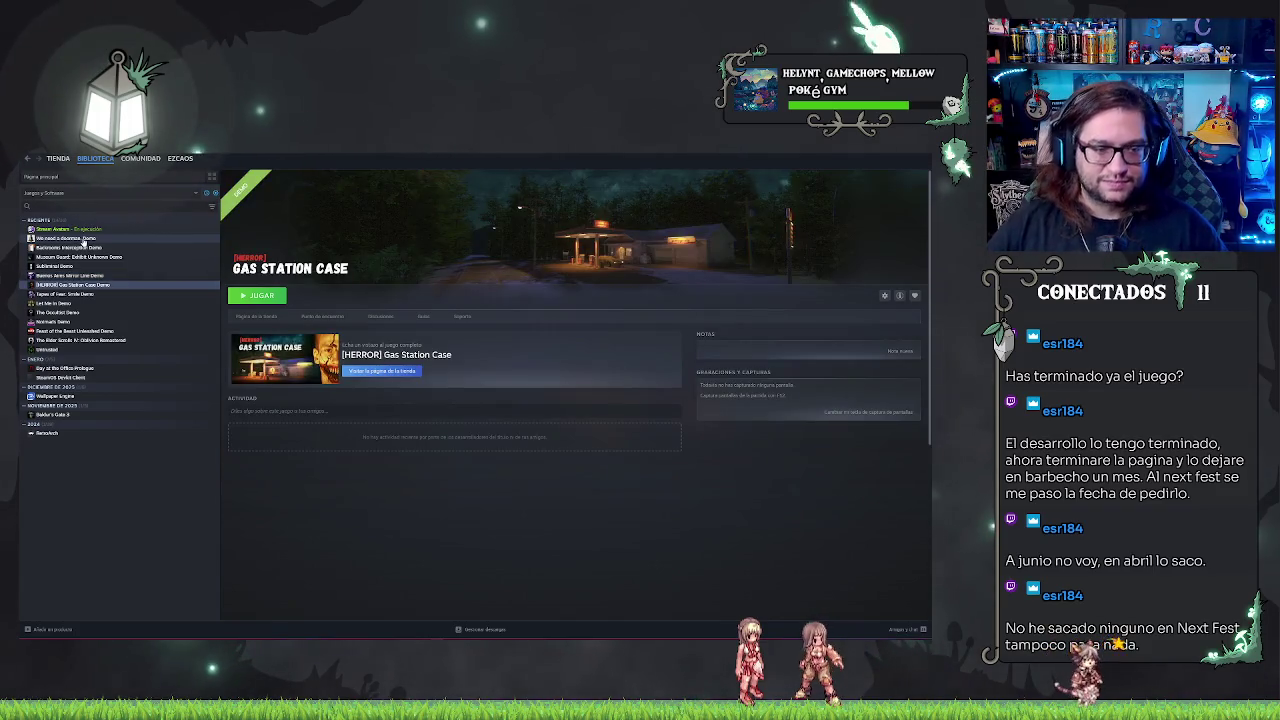
# - Continue past Tapes of Fear, Let Me In, The Occultist and Notmads to Feast of the Beast Unleashed Demo
pyautogui.press('Down')
pyautogui.press('Up')
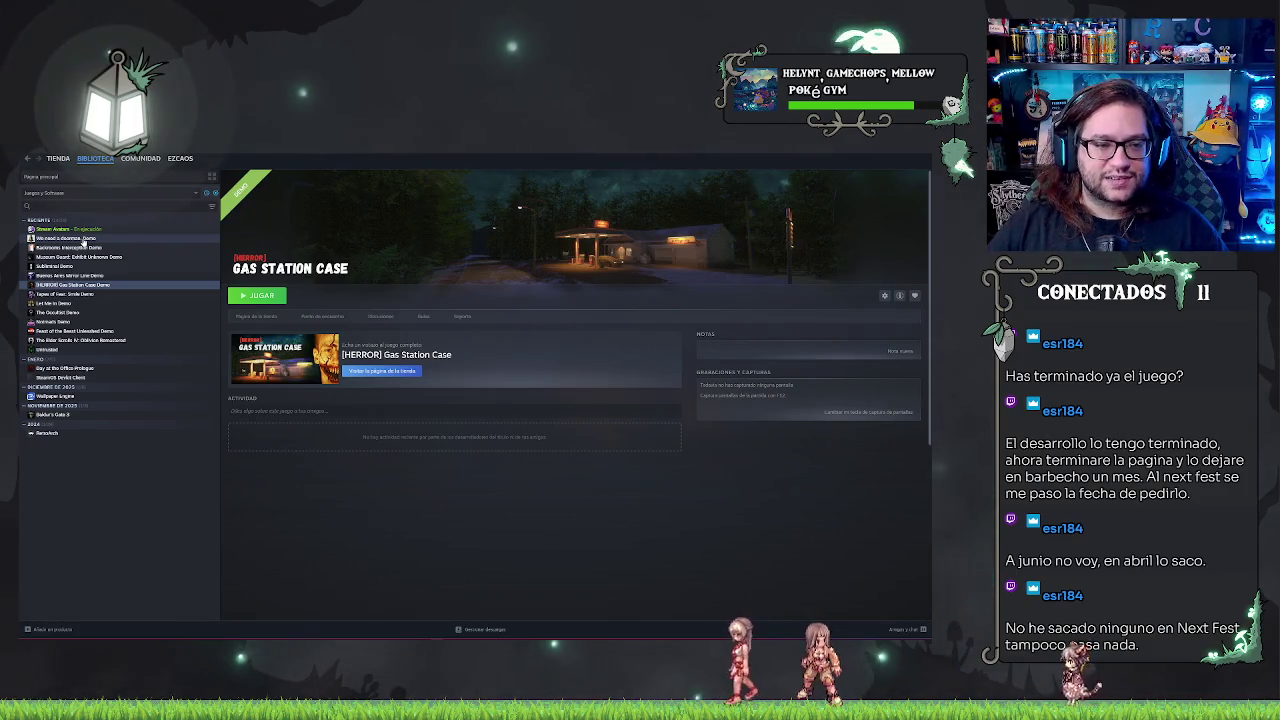
pyautogui.press('Down')
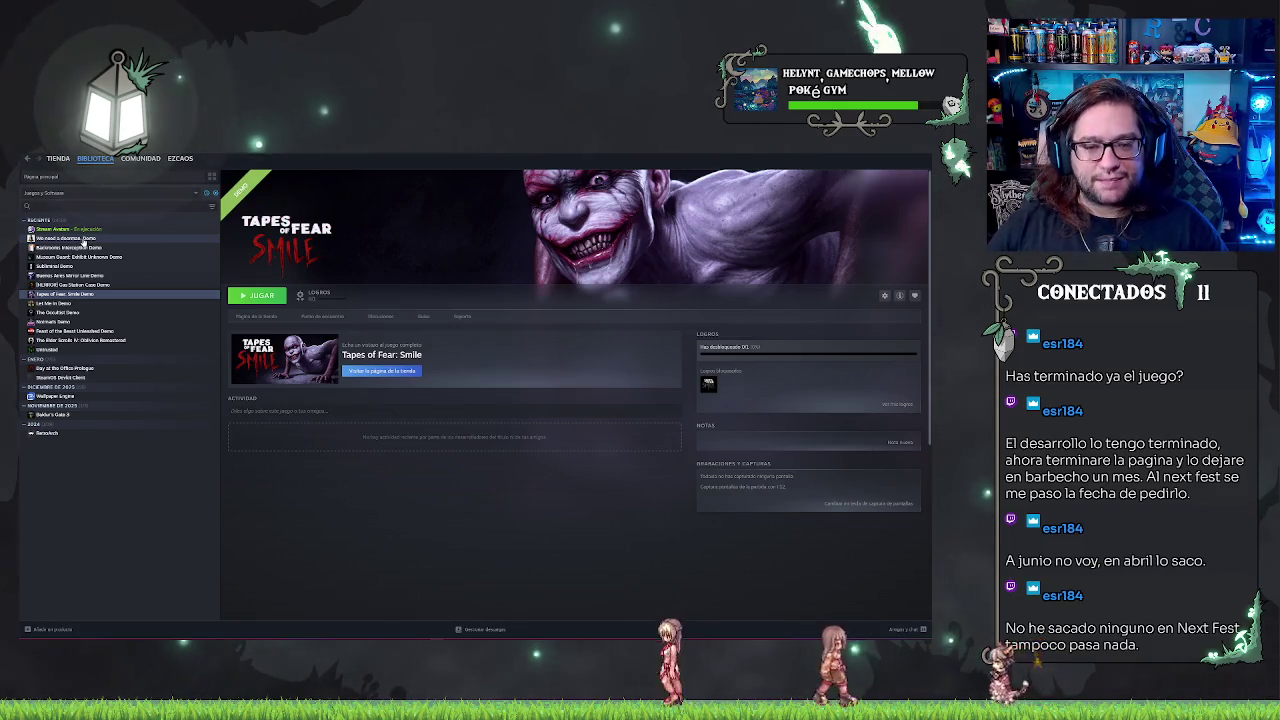
pyautogui.press('Up')
pyautogui.press('Down')
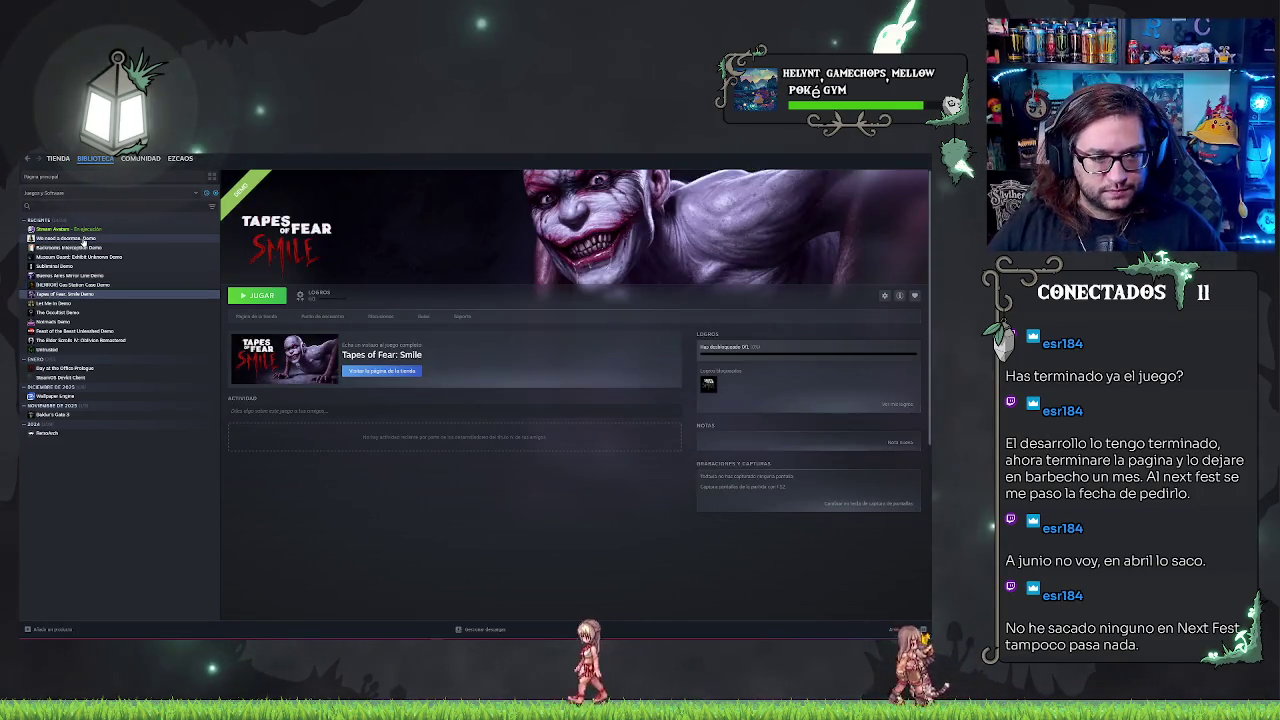
pyautogui.press('Down')
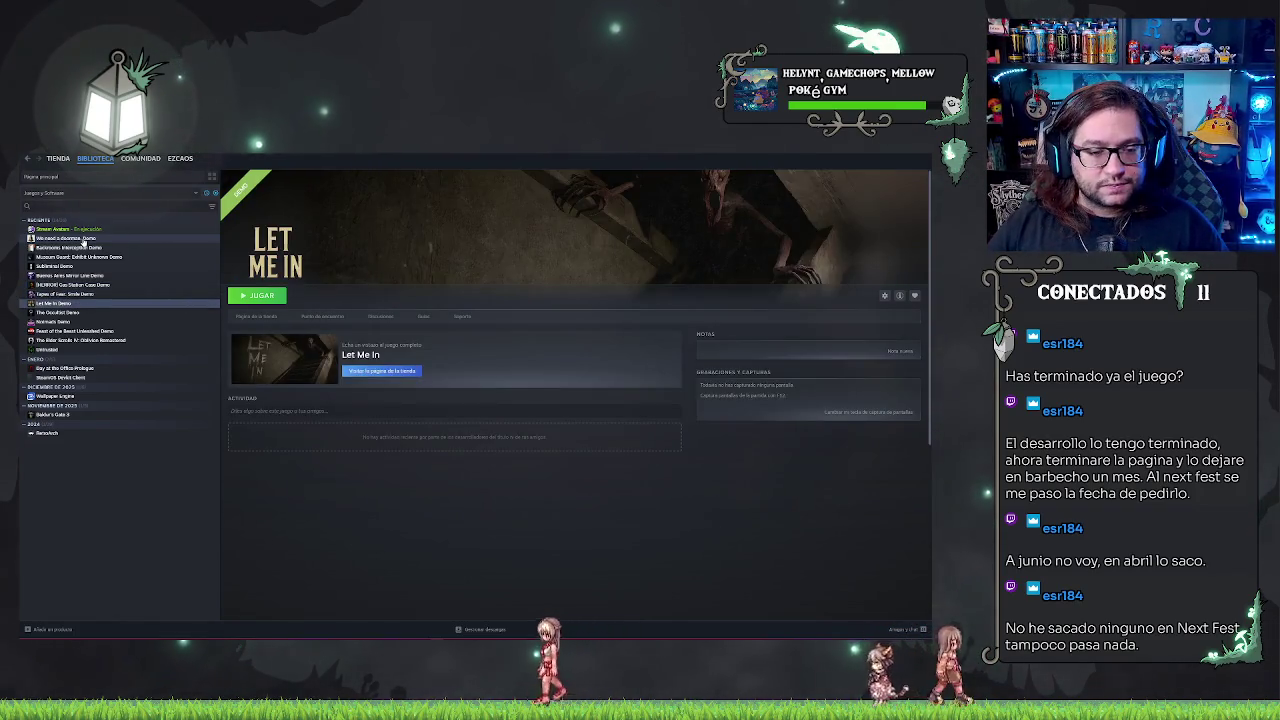
pyautogui.press('Down')
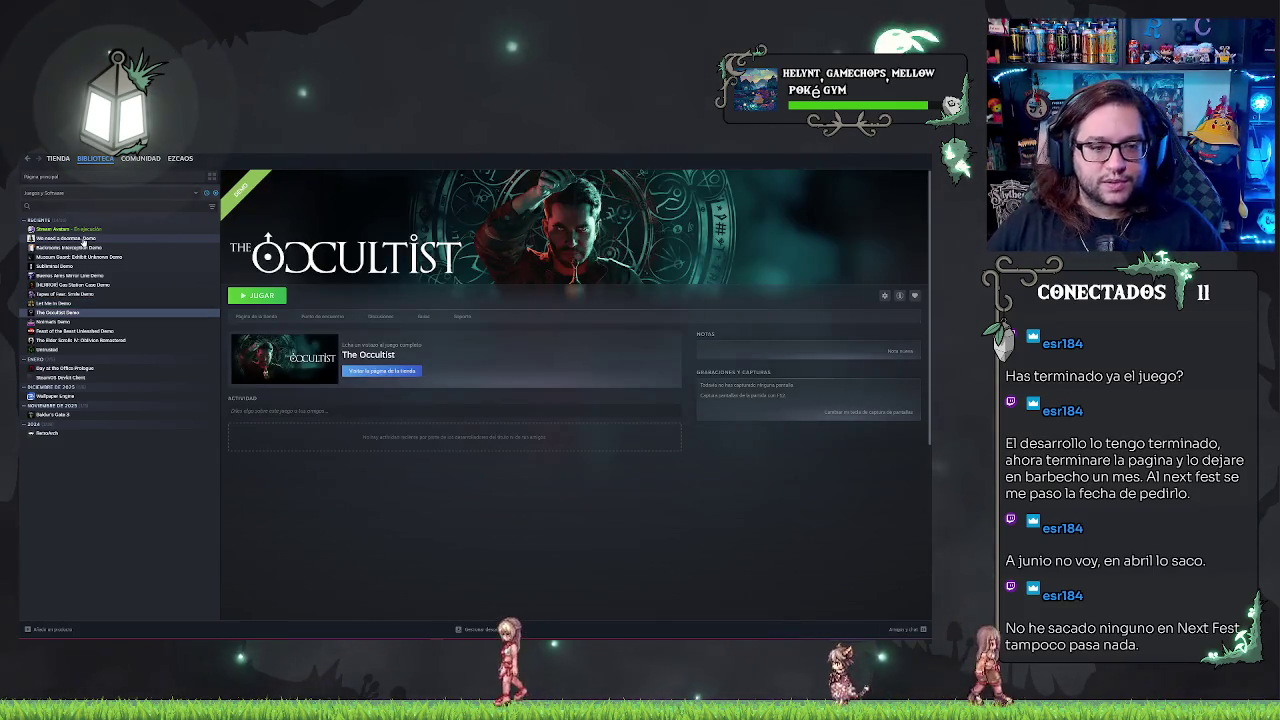
pyautogui.press('Down')
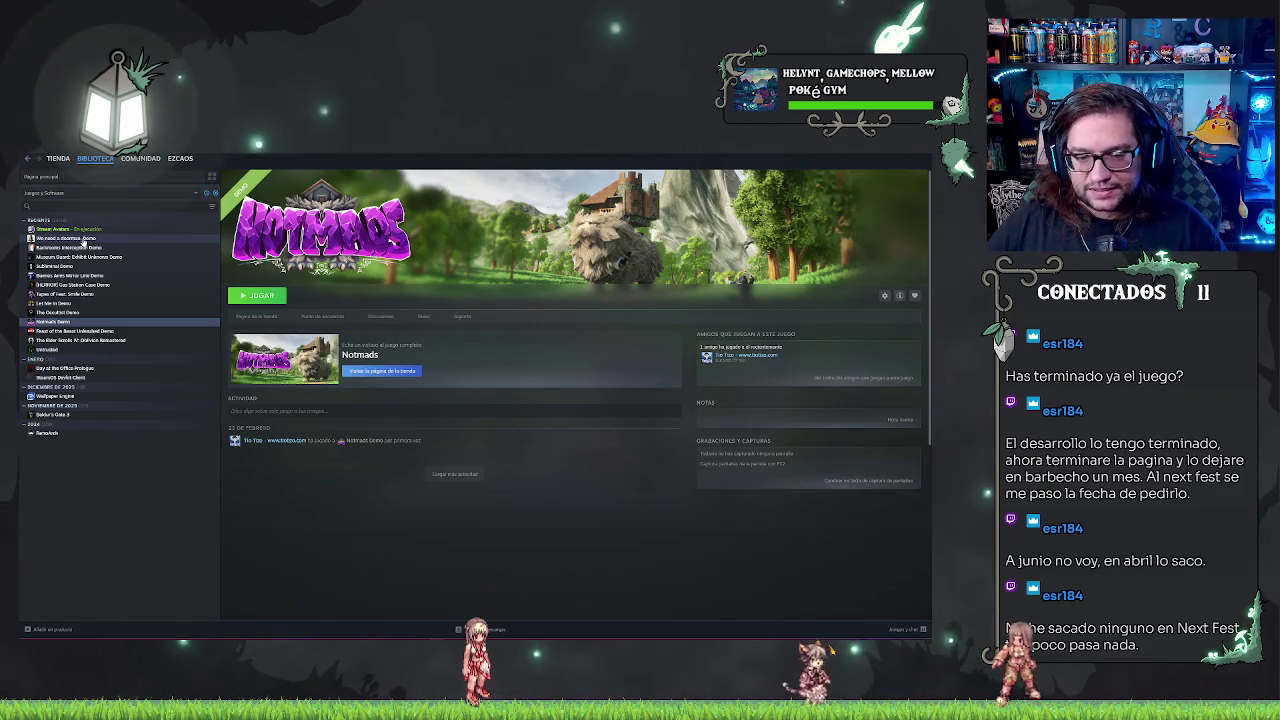
pyautogui.press('Down')
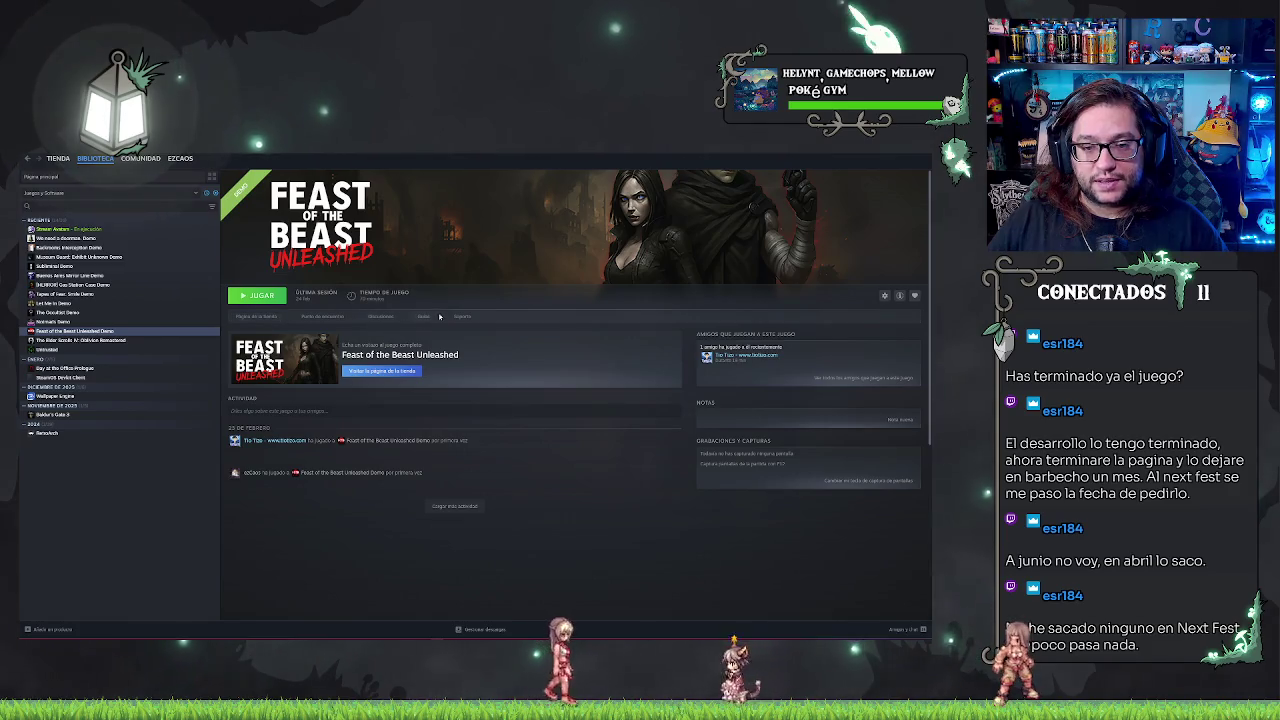
pyautogui.click(249, 316)
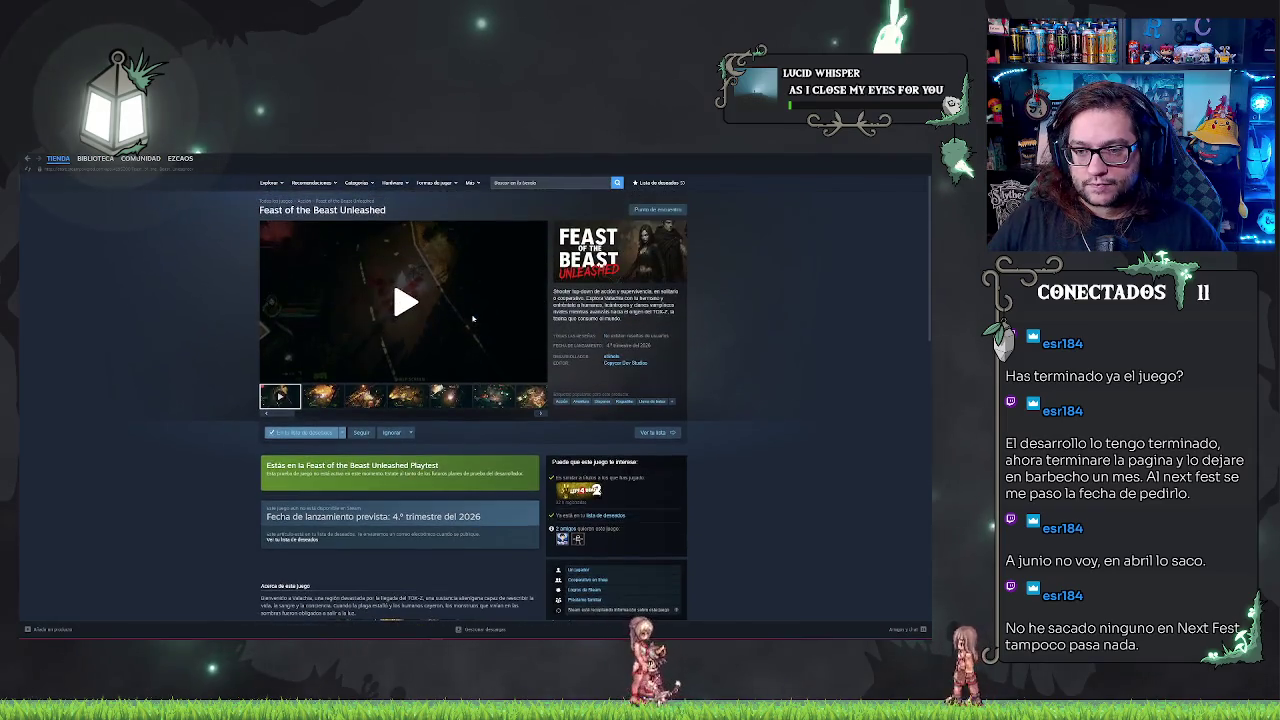
# - Scroll through the Feast of the Beast Unleashed store page details and requirements, then return to the library home
pyautogui.scroll(-10, 473, 318)
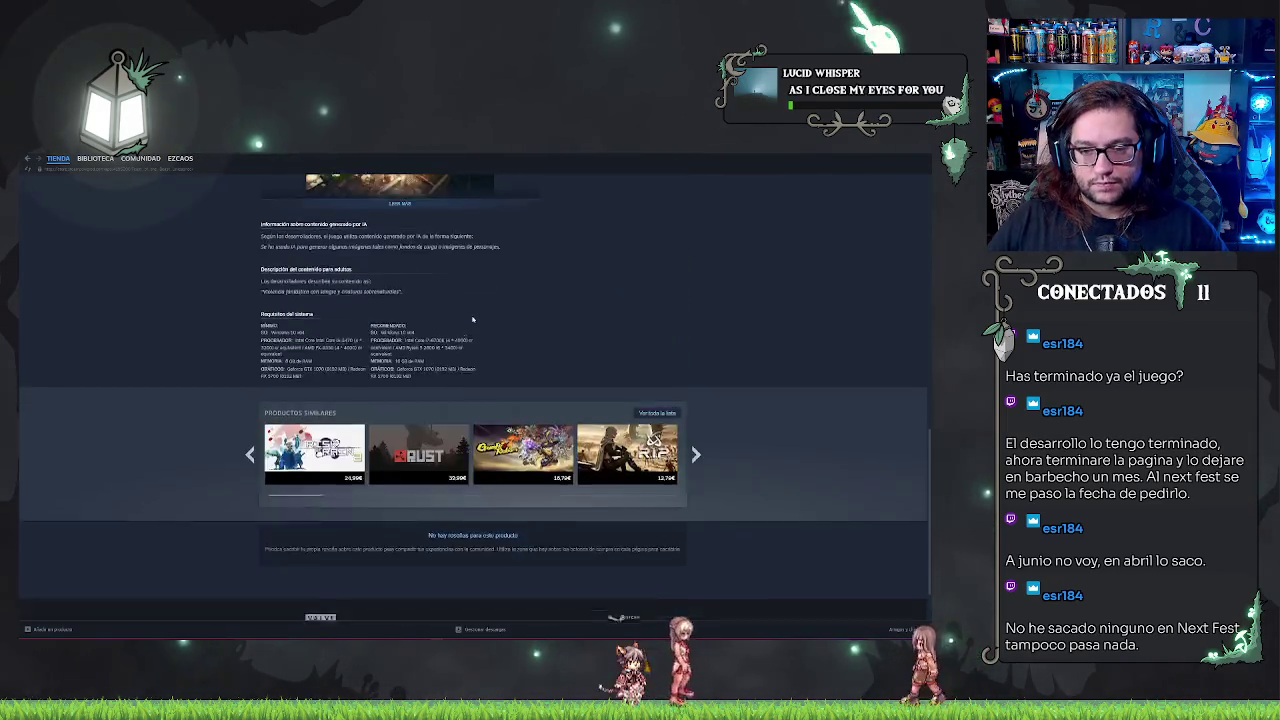
pyautogui.scroll(10, 438, 341)
pyautogui.scroll(-5, 634, 361)
pyautogui.scroll(-5, 635, 362)
pyautogui.scroll(-5, 636, 364)
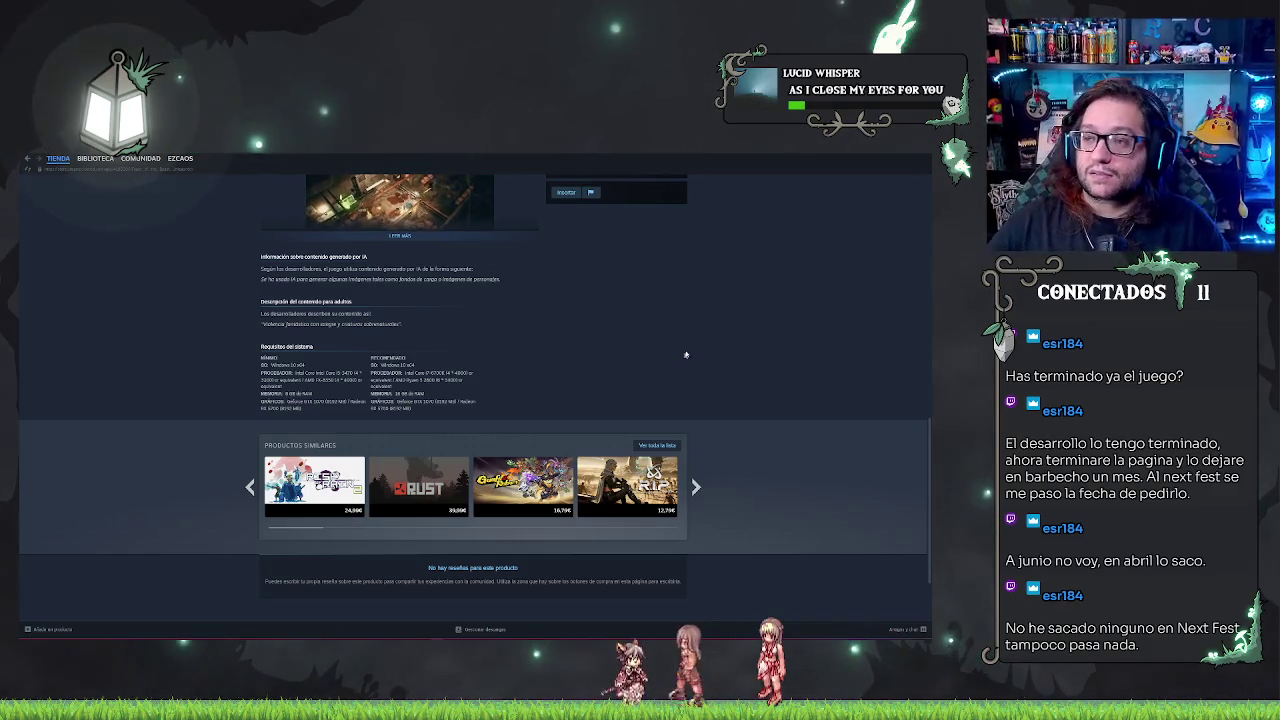
pyautogui.scroll(5, 600, 350)
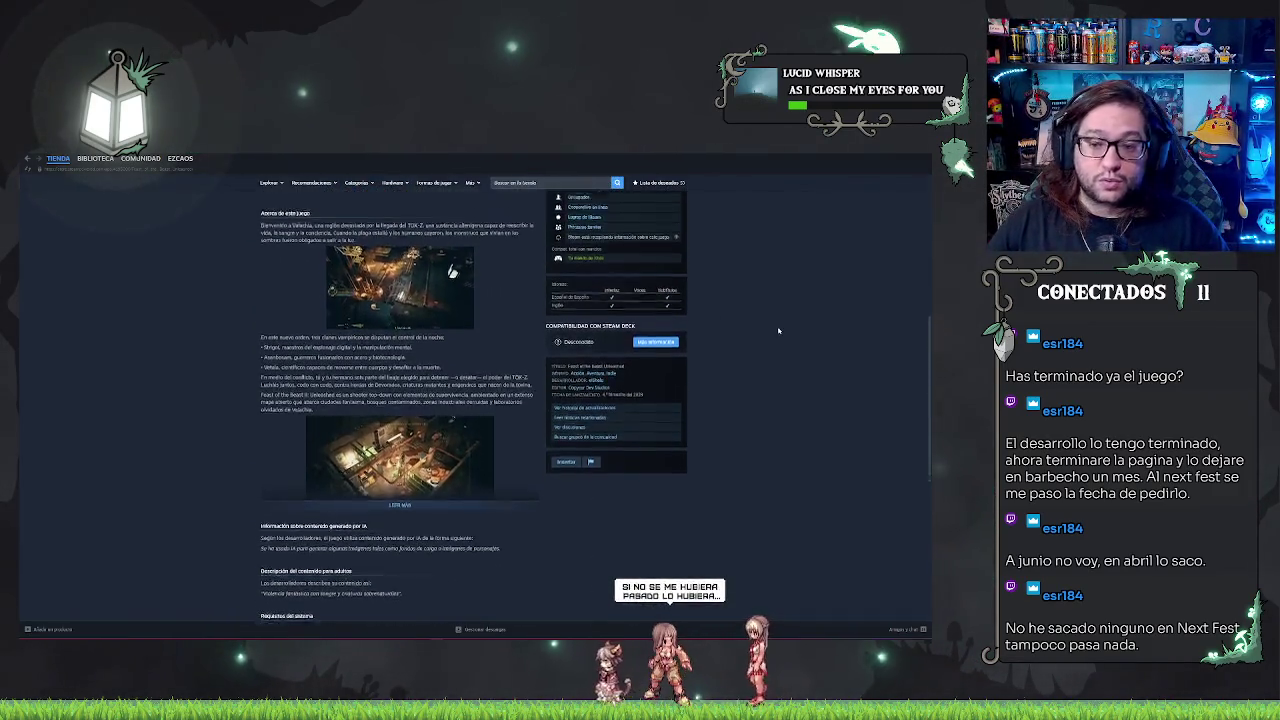
pyautogui.scroll(3, 583, 333)
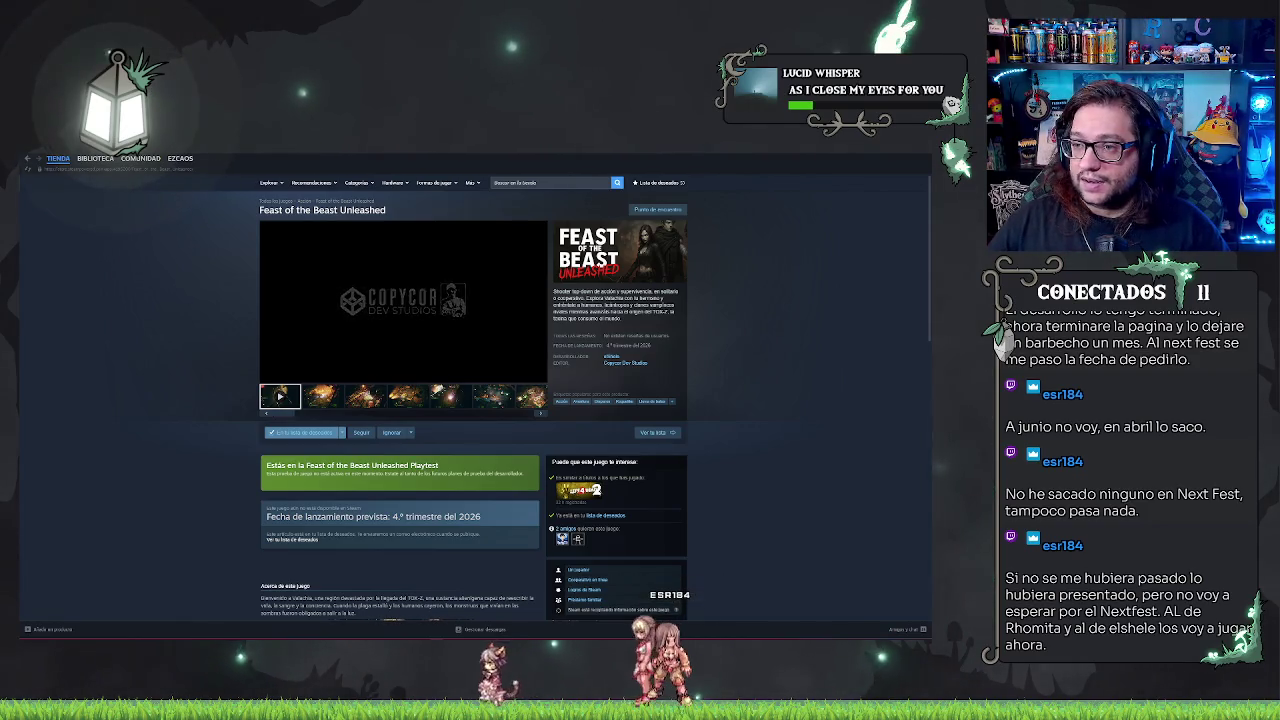
pyautogui.click(95, 158)
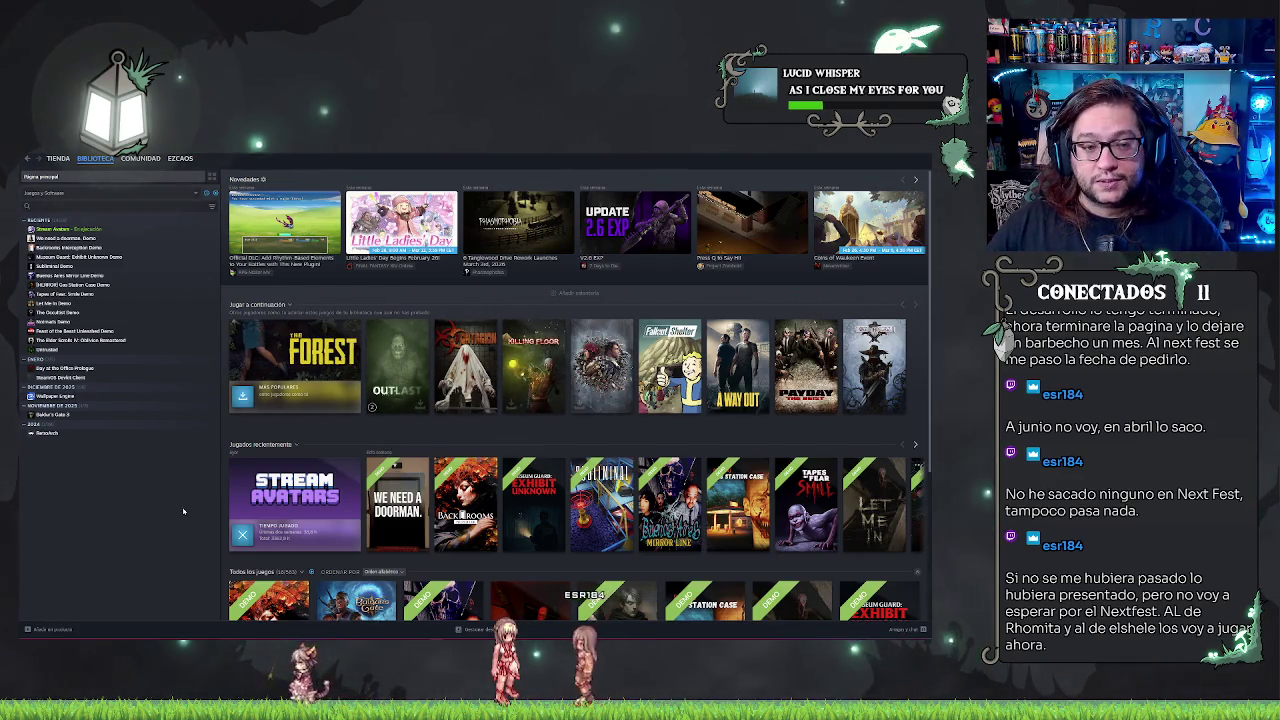
# - Select Feast of the Beast Unleashed Demo in the library sidebar
pyautogui.click(147, 331)
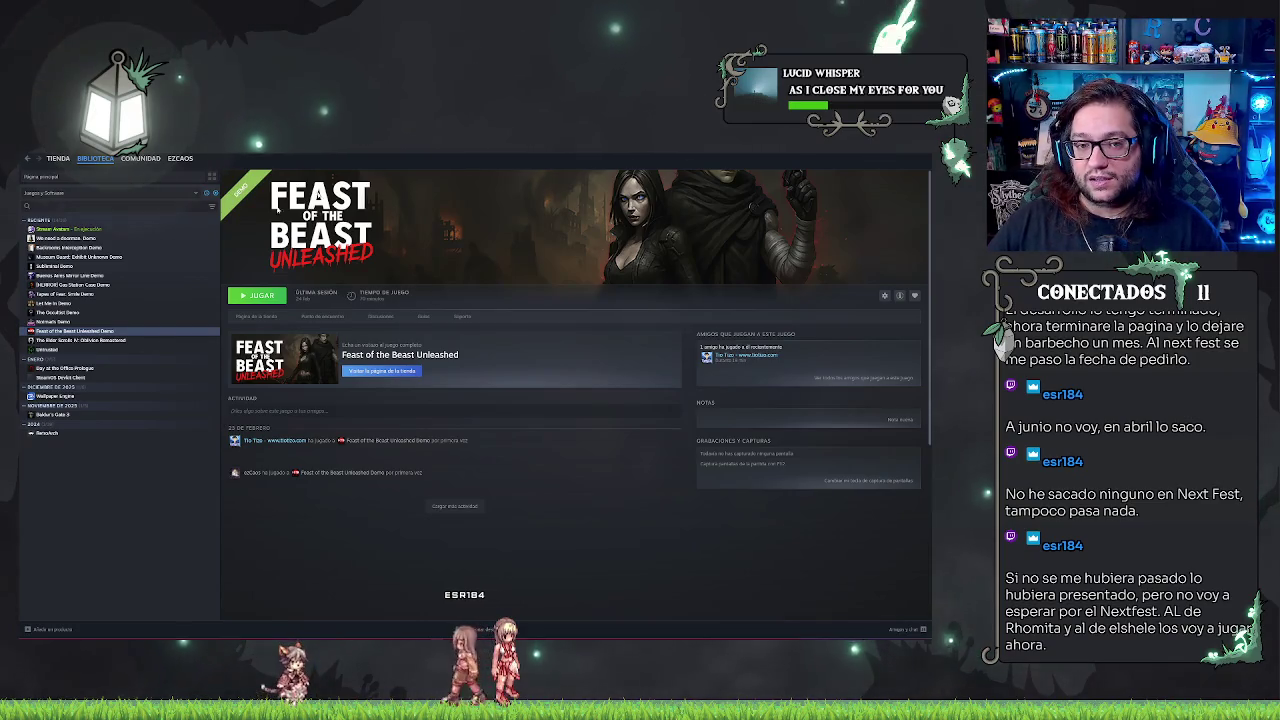